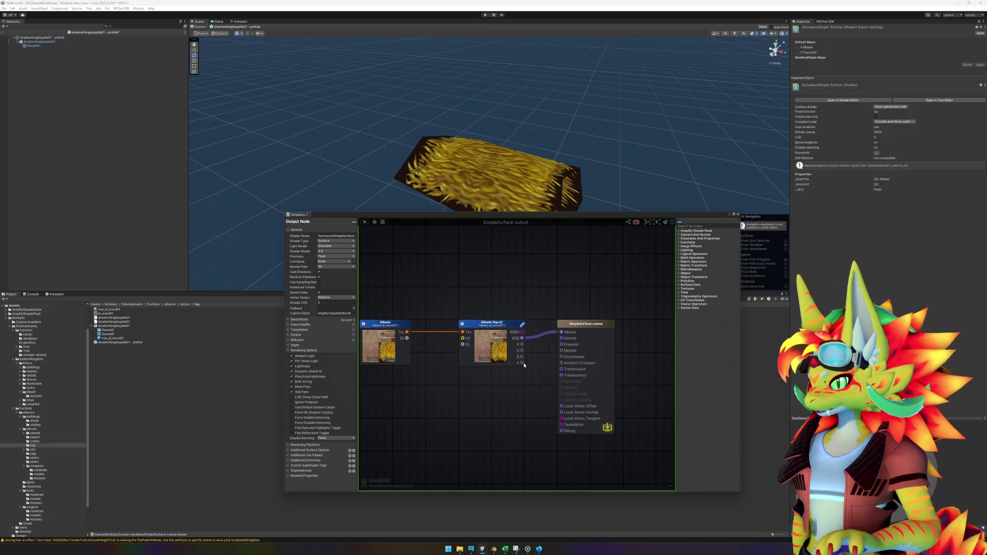
Drop a trial alpha-to-Translucency link and set Render Type to Transparent Cutout.
drag(523, 363, 561, 376)
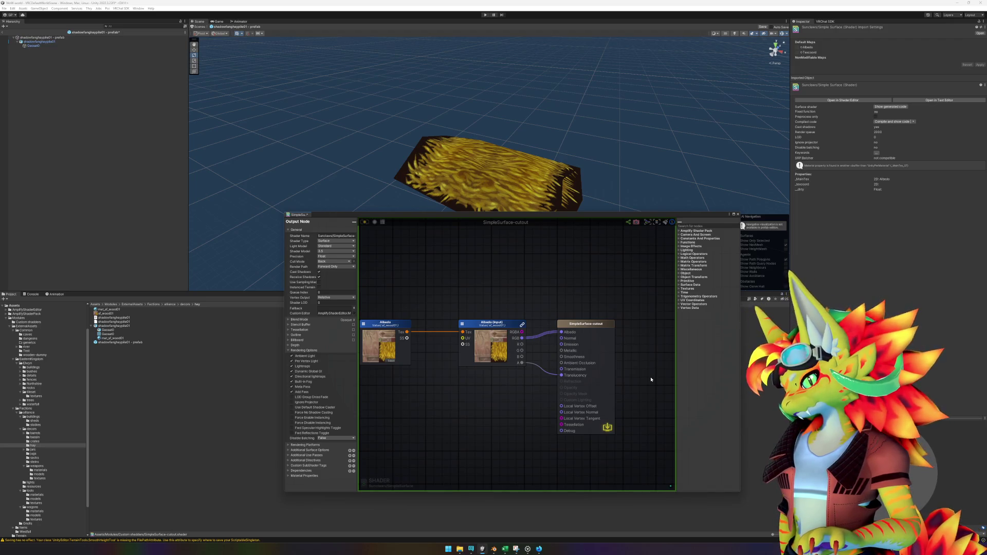
drag(561, 376, 494, 383)
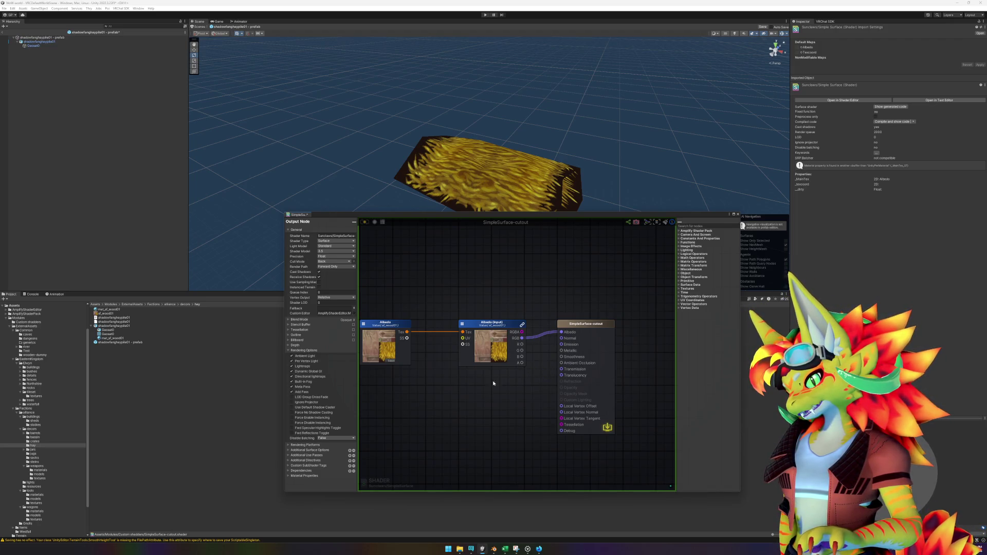
click(299, 320)
click(340, 327)
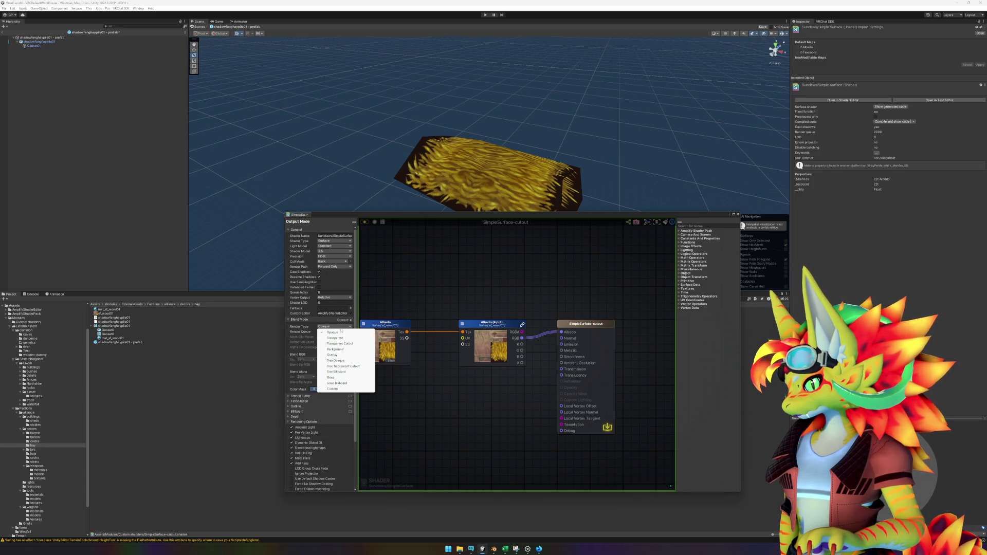
click(340, 343)
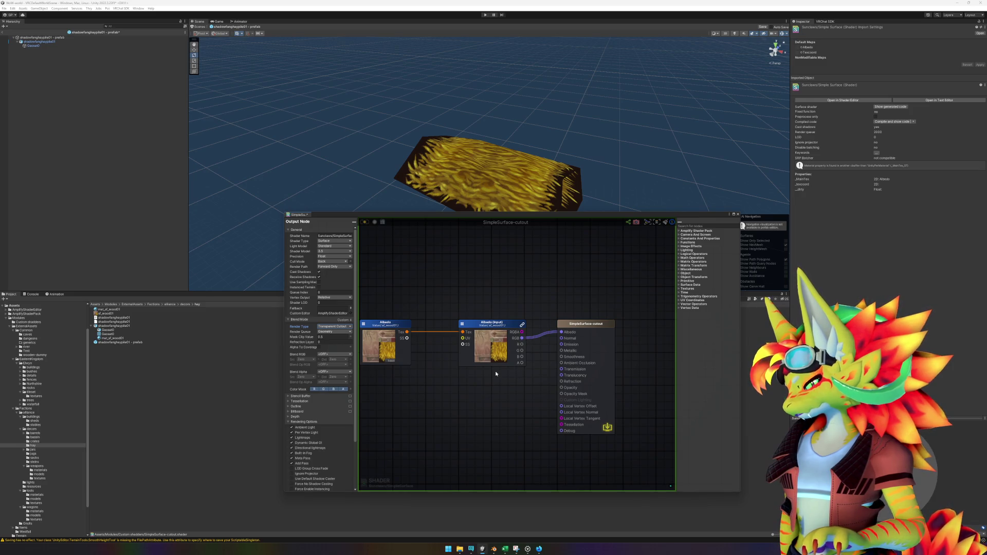
scroll(498, 388, down, 3)
scroll(522, 385, up, 3)
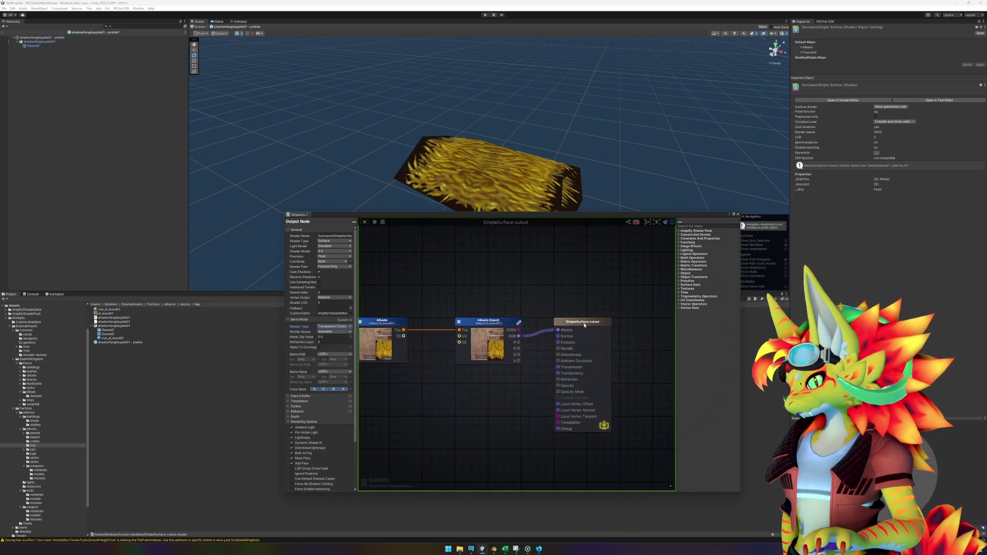
Shift the output node right and set Cull Mode to Off.
mouse_move(584, 325)
mouse_down()
mouse_move(631, 324)
mouse_move(619, 323)
mouse_up()
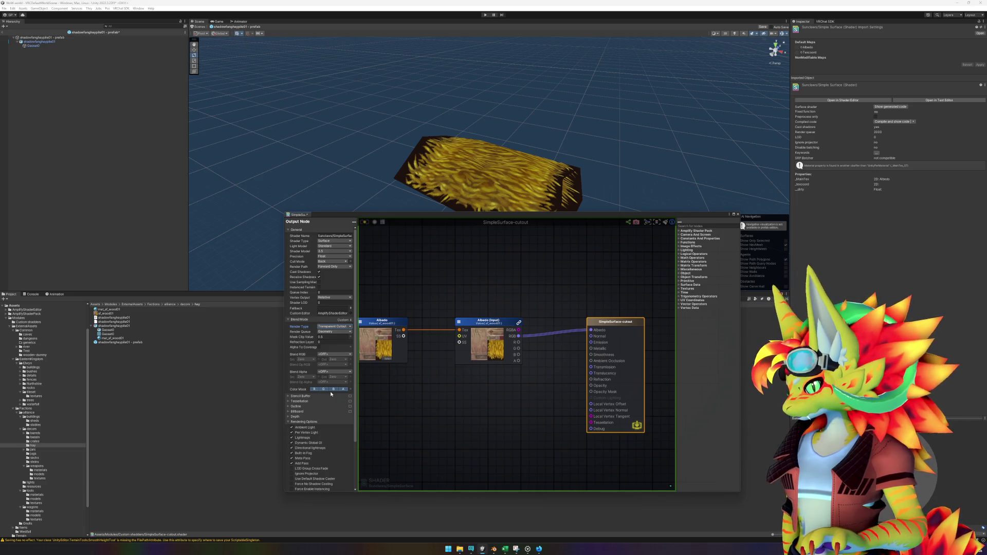
click(333, 261)
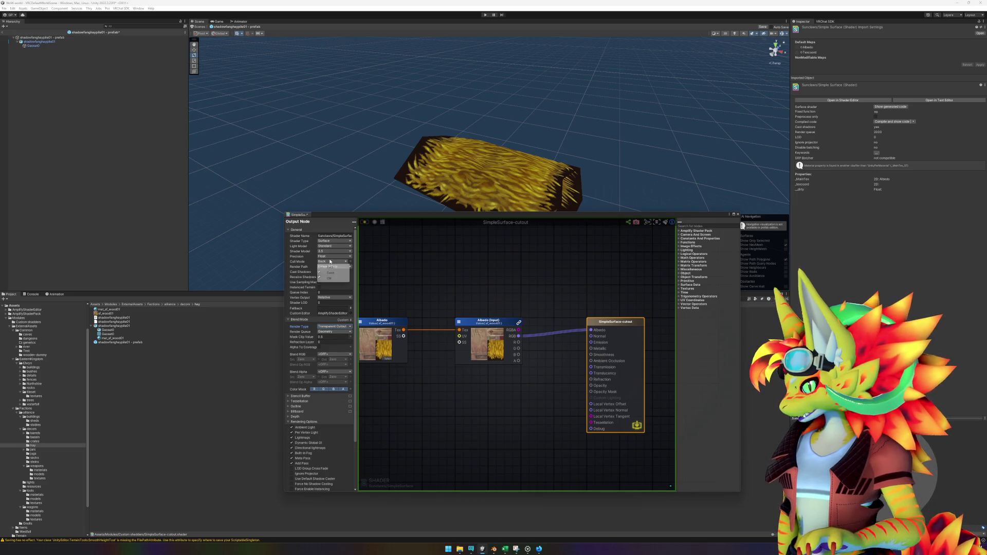
click(333, 278)
click(481, 423)
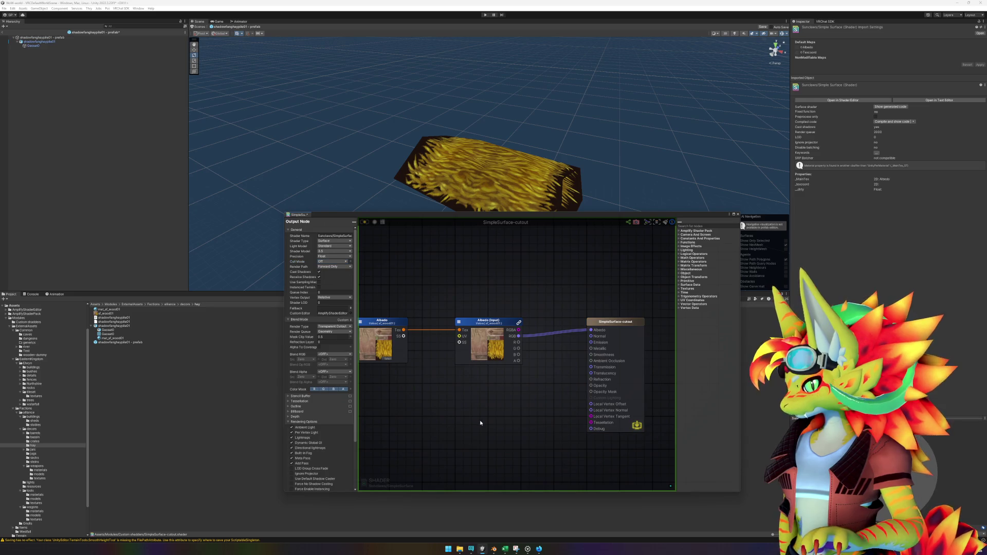
right_click(517, 394)
Add a Step node to the shader graph via the node search.
text(ste)
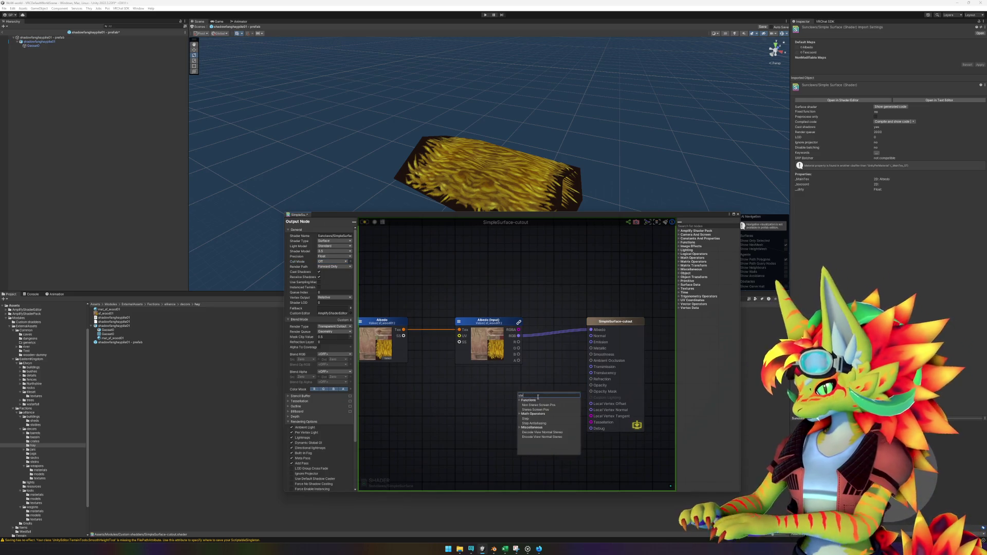
text(p)
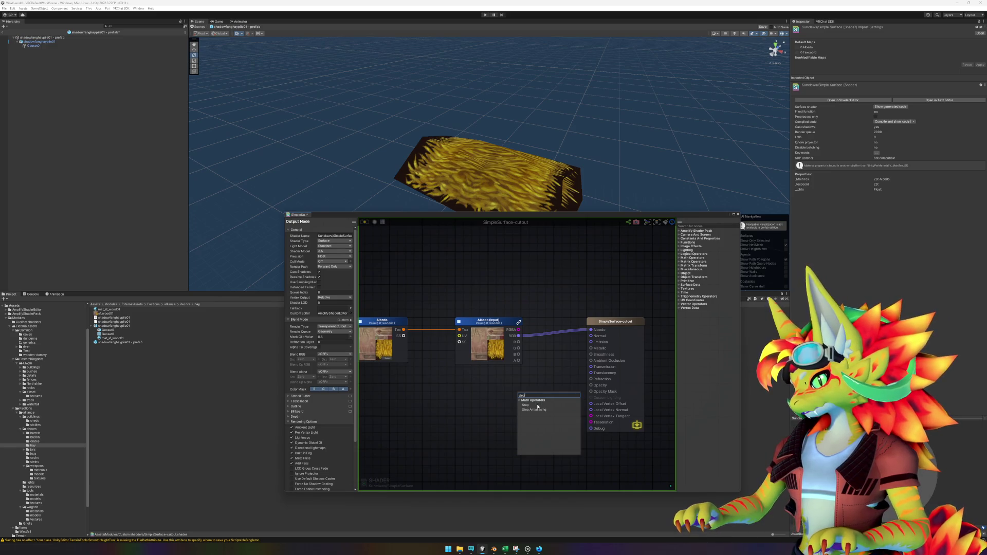
click(538, 406)
click(440, 428)
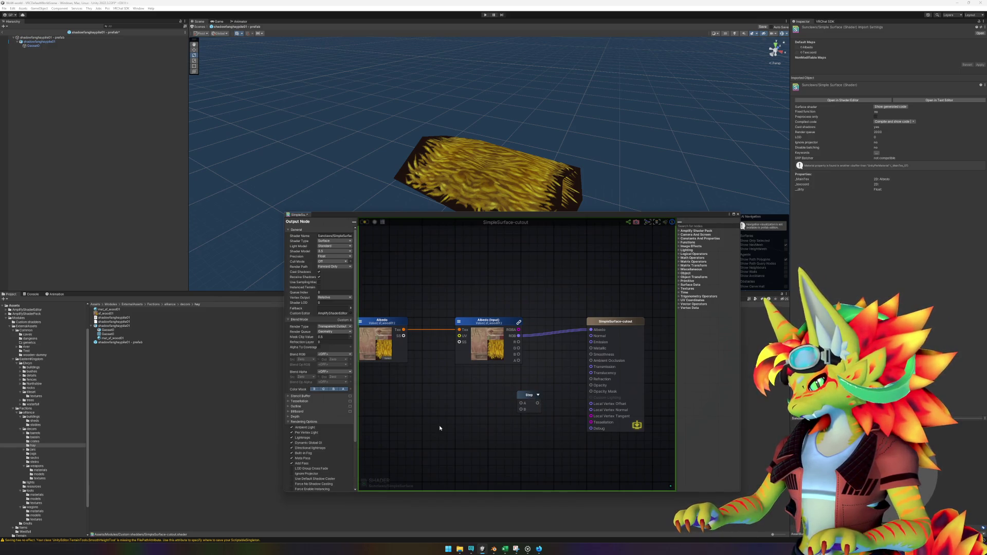
Add a Float node and rename it AlphaCutoff.
right_click(432, 425)
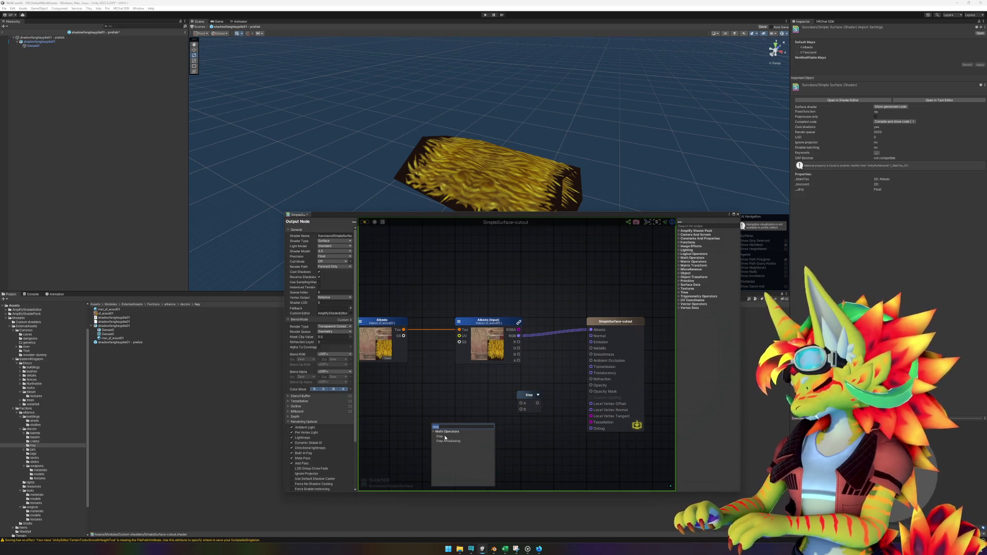
text(float)
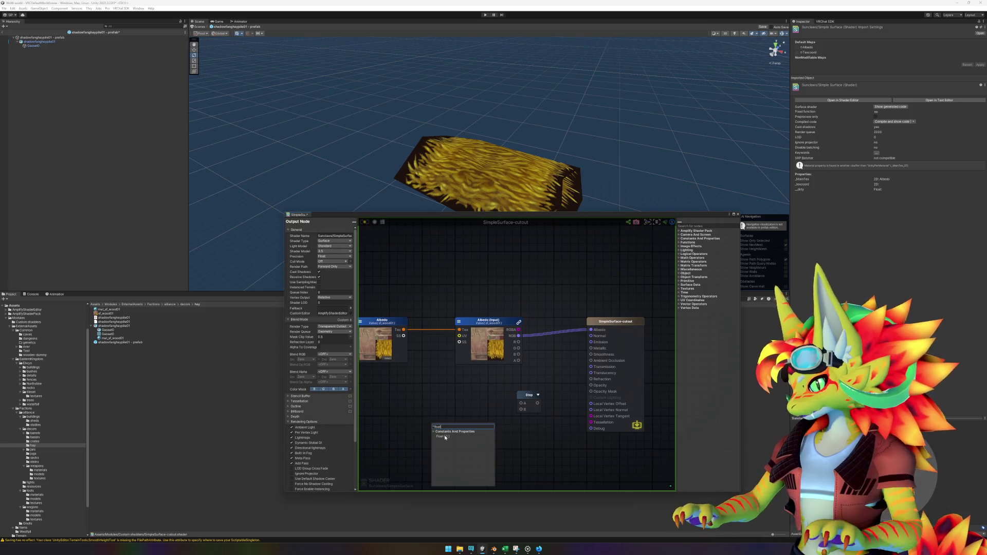
click(445, 437)
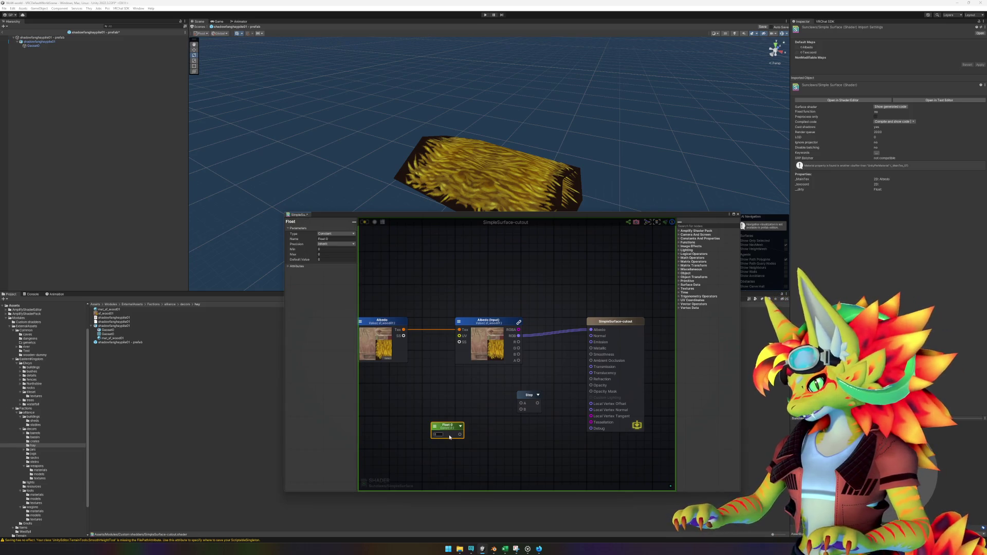
click(328, 238)
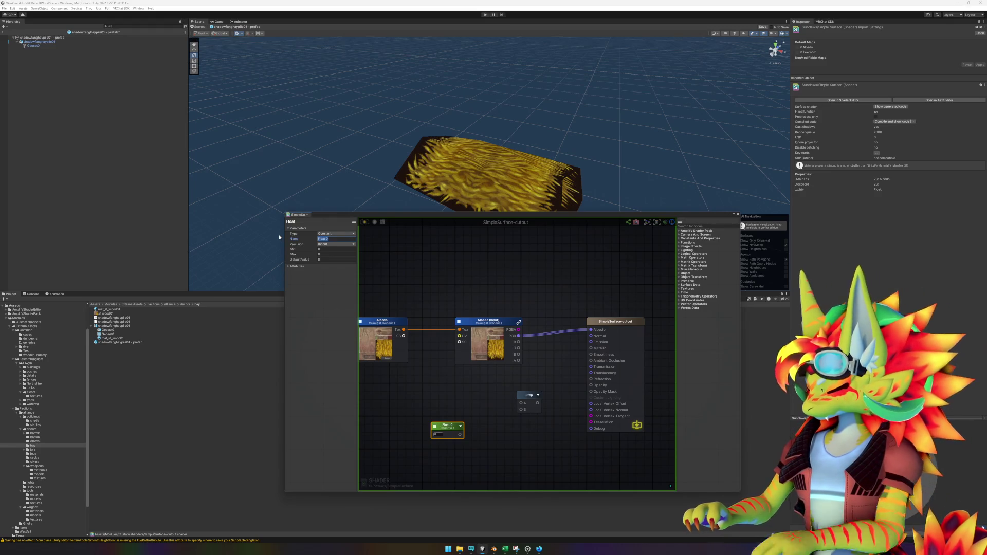
text(Alpha)
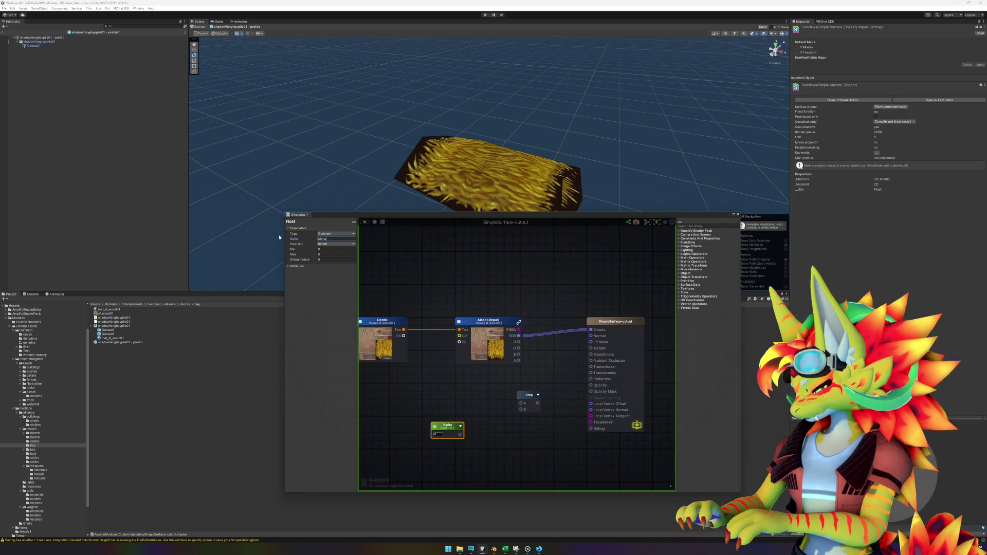
text(Cut)
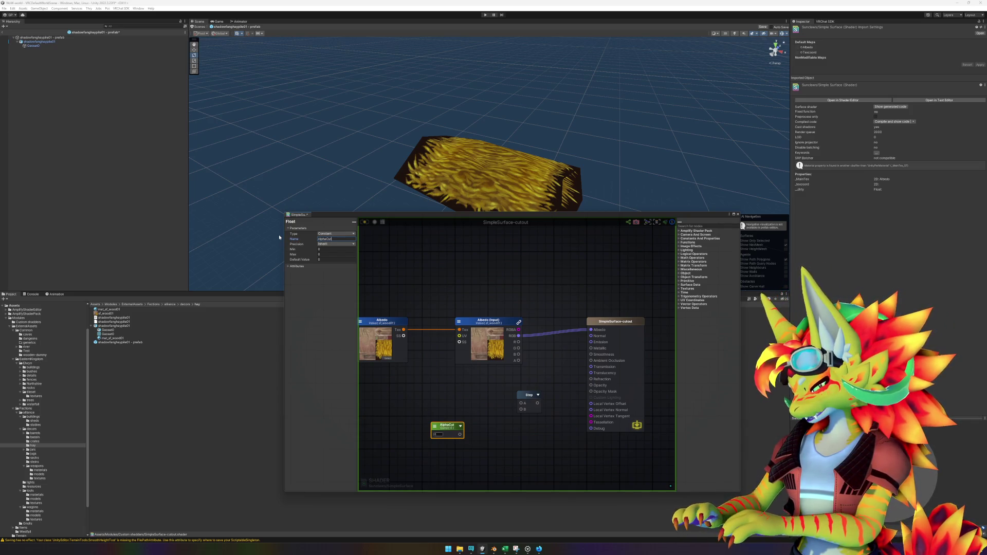
text(off)
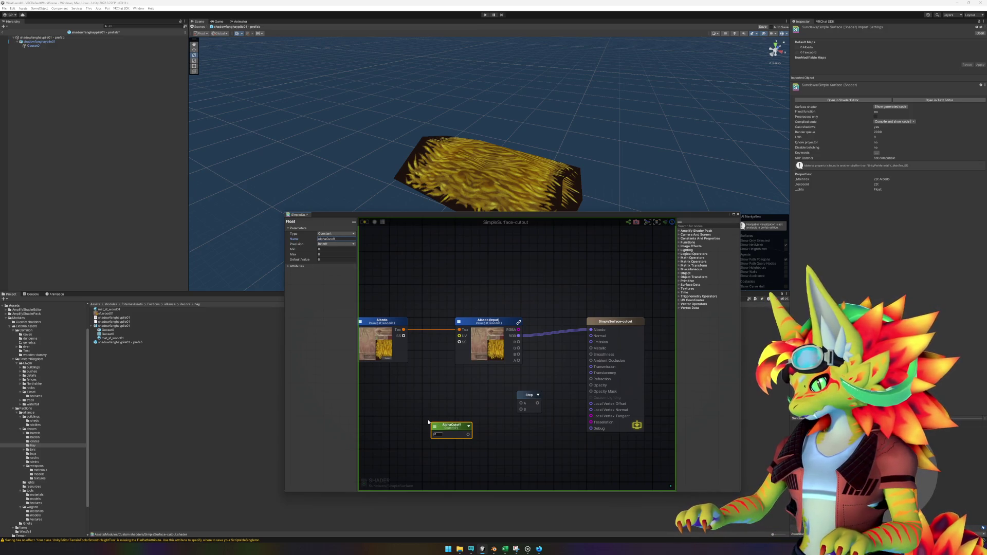
text(.7)
key(Return)
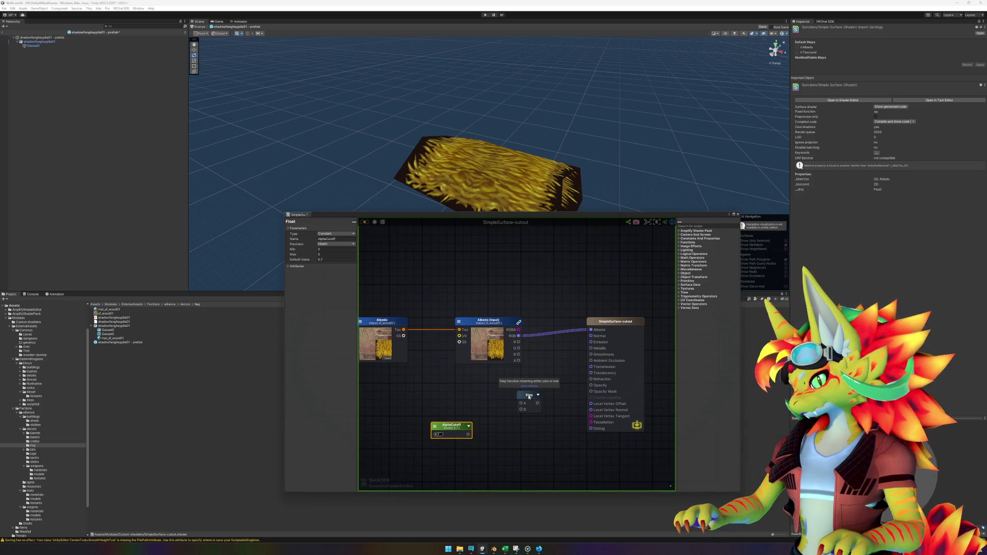
Wire AlphaCutoff into the Step node's B input and arrange the output, Step and AlphaCutoff nodes.
drag(529, 396, 548, 374)
mouse_move(468, 434)
mouse_down()
mouse_move(539, 378)
mouse_move(591, 385)
mouse_up()
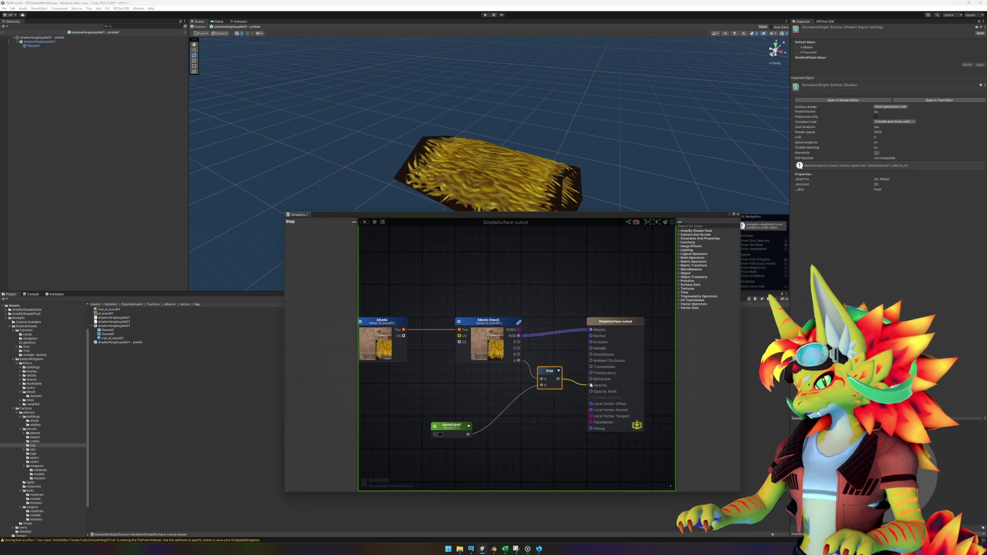
drag(613, 328, 646, 326)
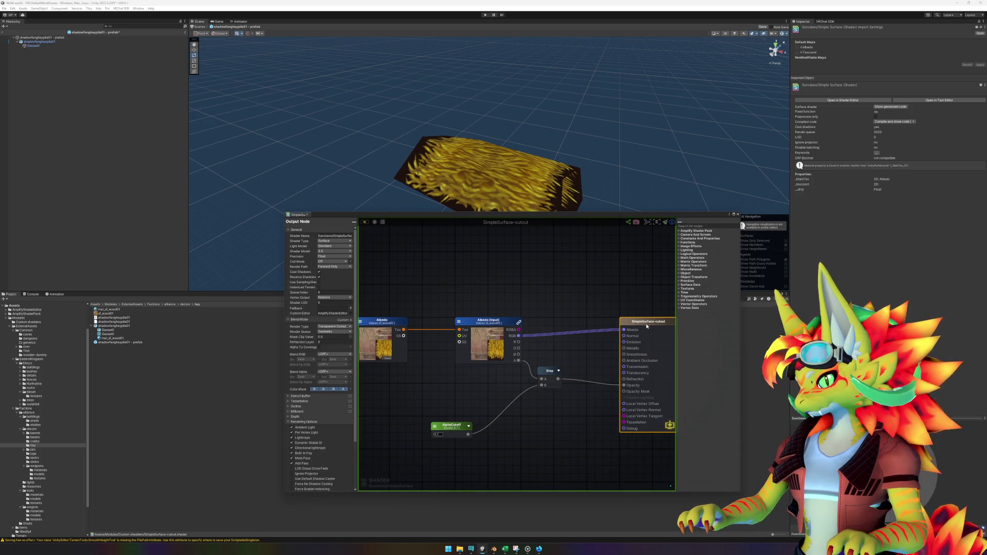
drag(552, 374, 569, 389)
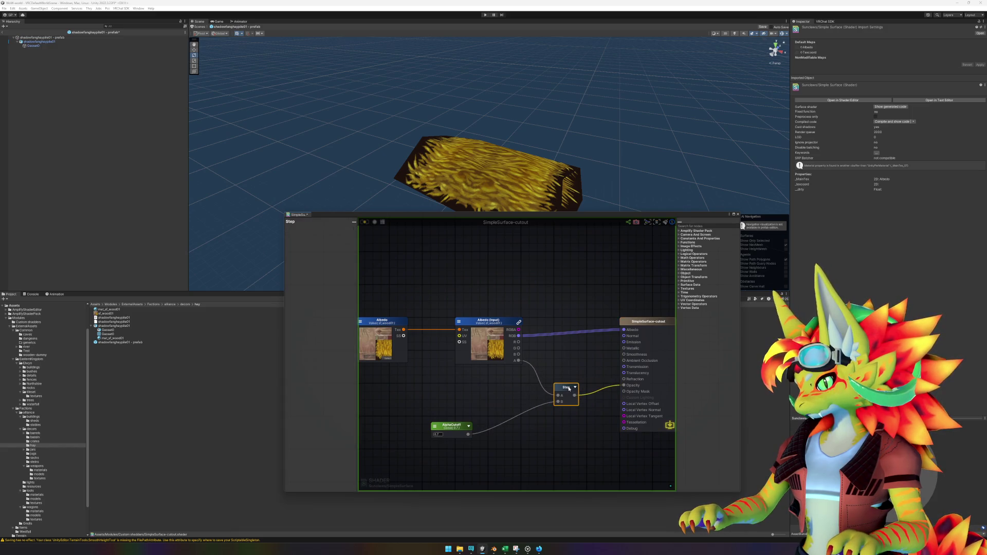
mouse_move(453, 428)
mouse_down()
mouse_move(473, 414)
mouse_move(477, 388)
mouse_up()
click(543, 461)
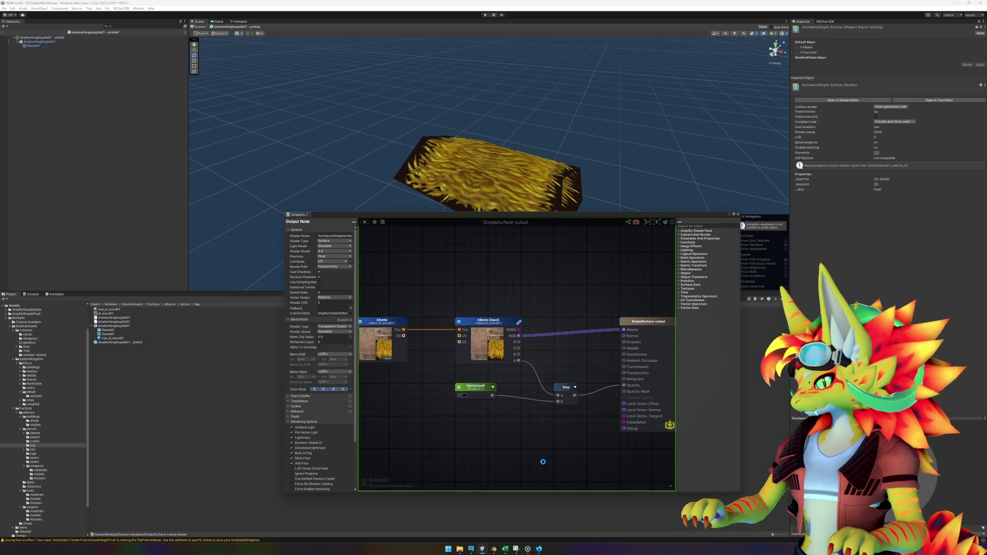
click(518, 175)
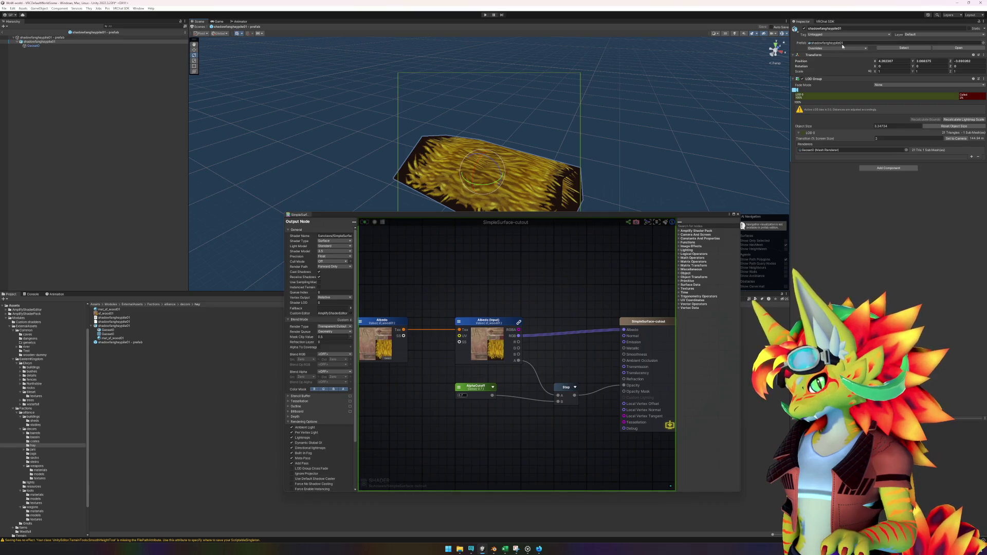
Set the hay pile Geoset0 material's shader to Sunclaws > SimpleSurface-cutout.
click(33, 45)
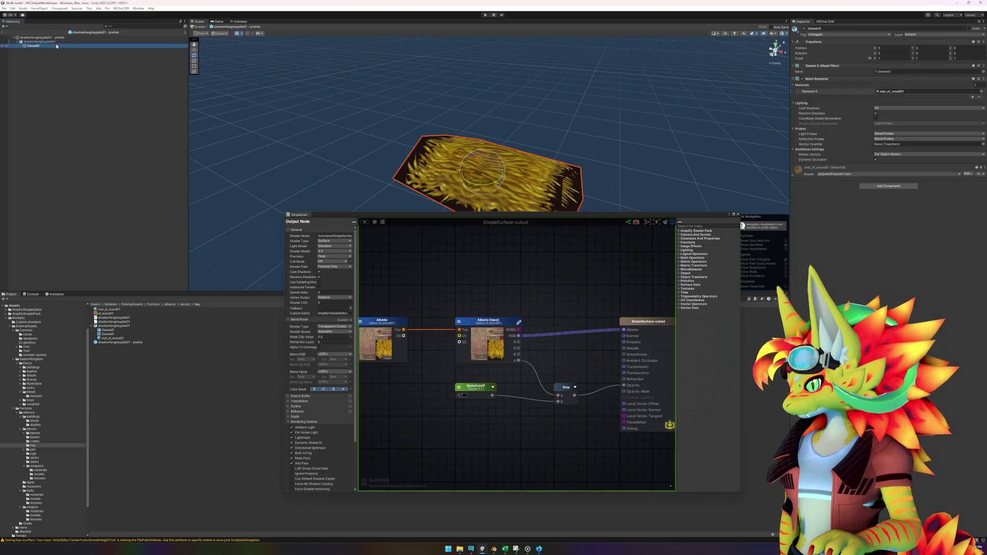
click(874, 173)
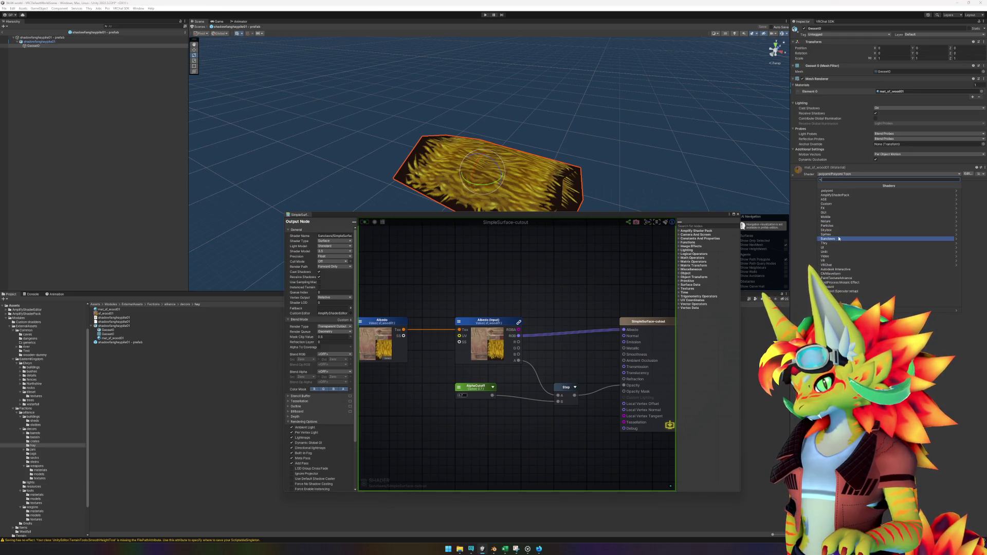
click(839, 239)
click(852, 196)
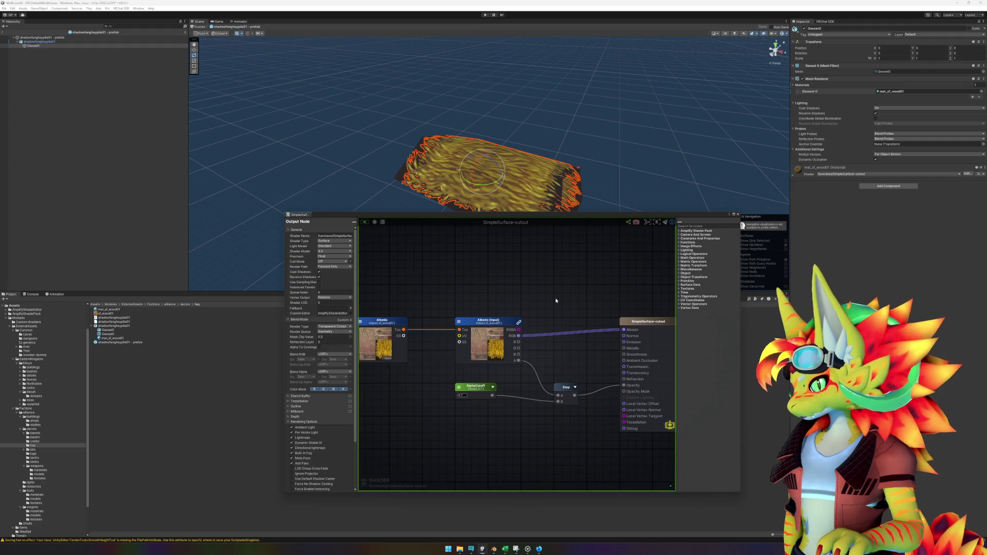
click(82, 189)
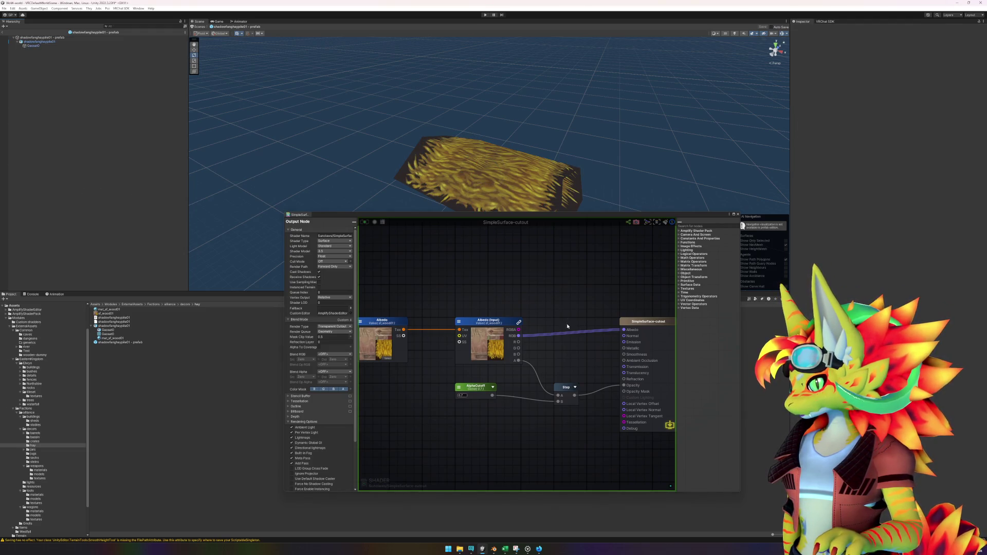
Connect the Step node's output to the Opacity Mask input.
click(565, 389)
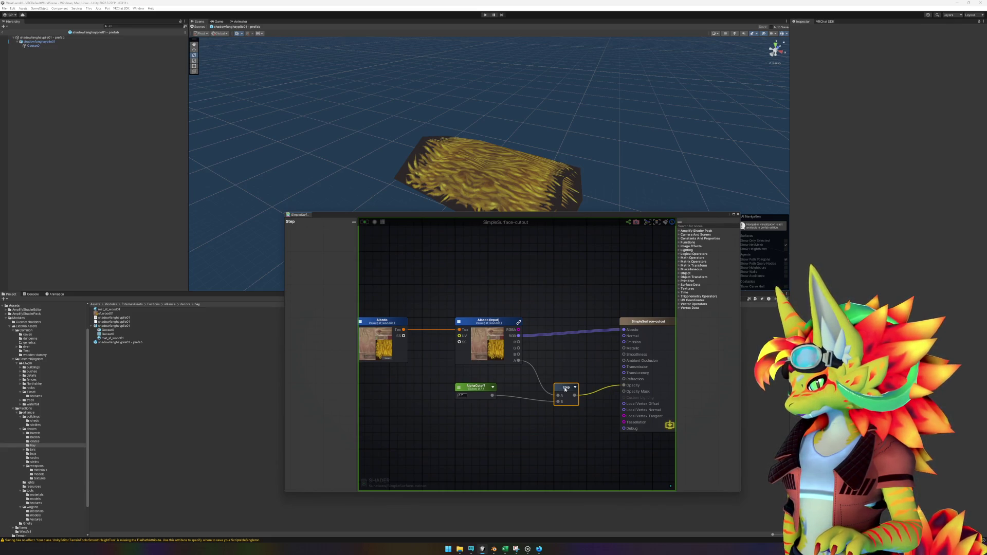
click(565, 389)
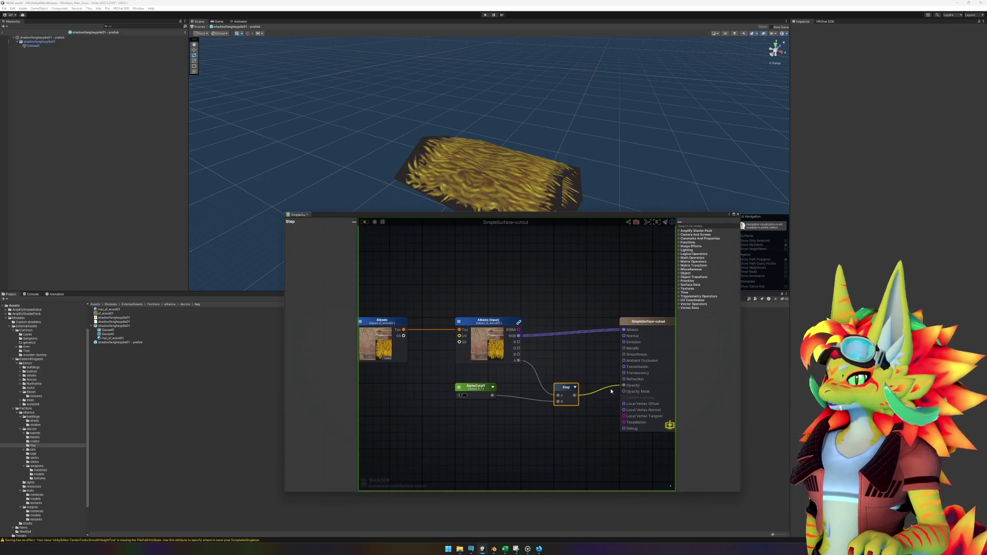
mouse_move(575, 397)
mouse_down()
mouse_move(624, 392)
mouse_move(604, 381)
mouse_up()
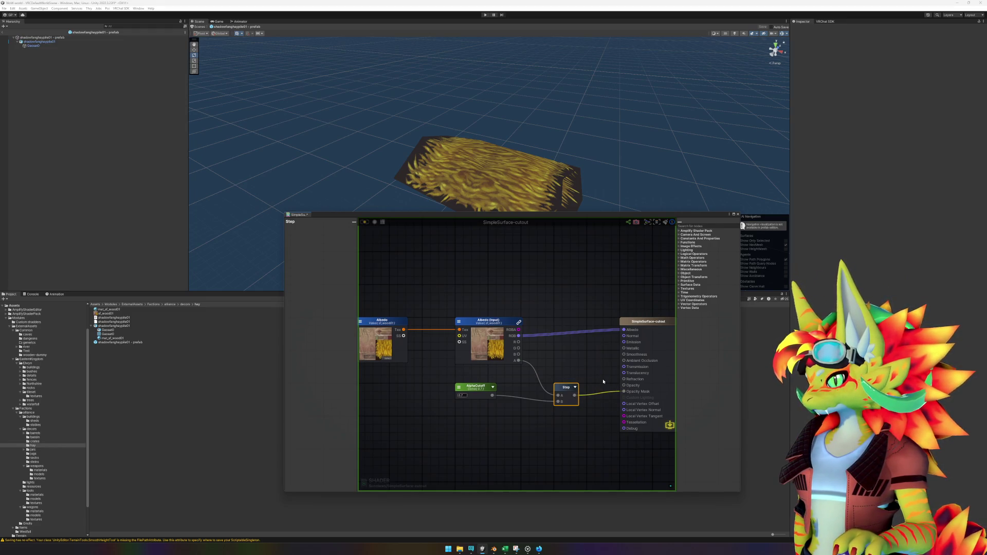
click(601, 376)
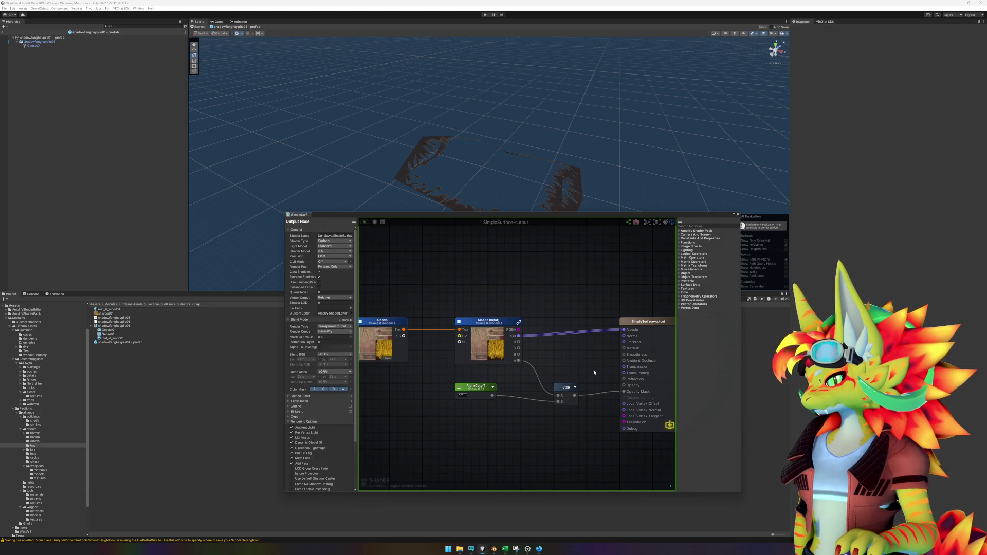
Feed AlphaCutoff and the albedo alpha into the Step node, then move the output node up.
drag(492, 395, 558, 395)
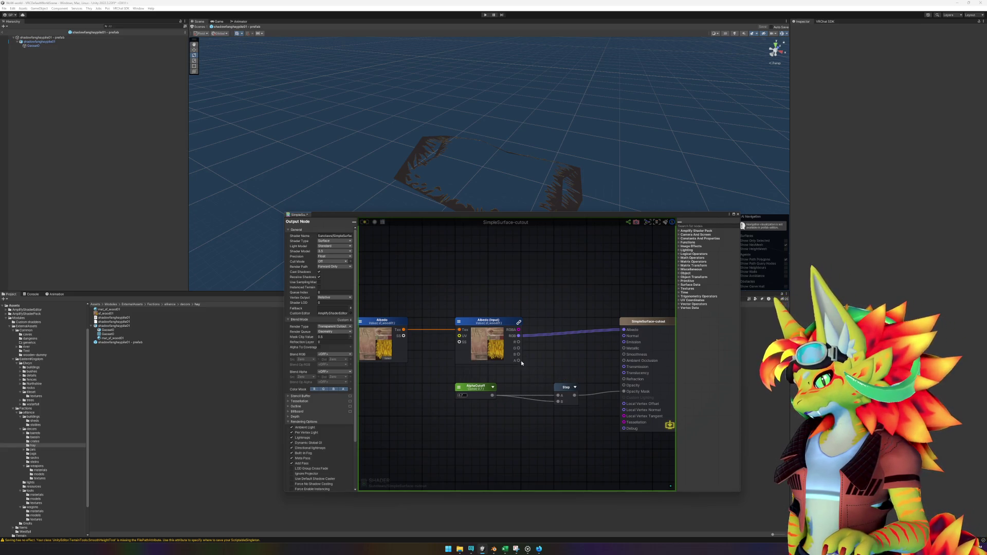
drag(518, 360, 557, 395)
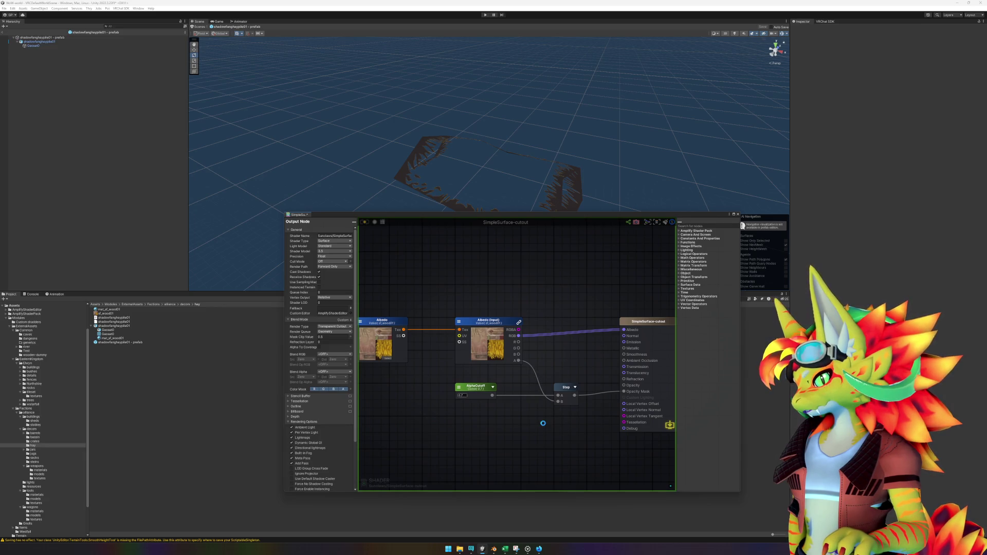
click(568, 389)
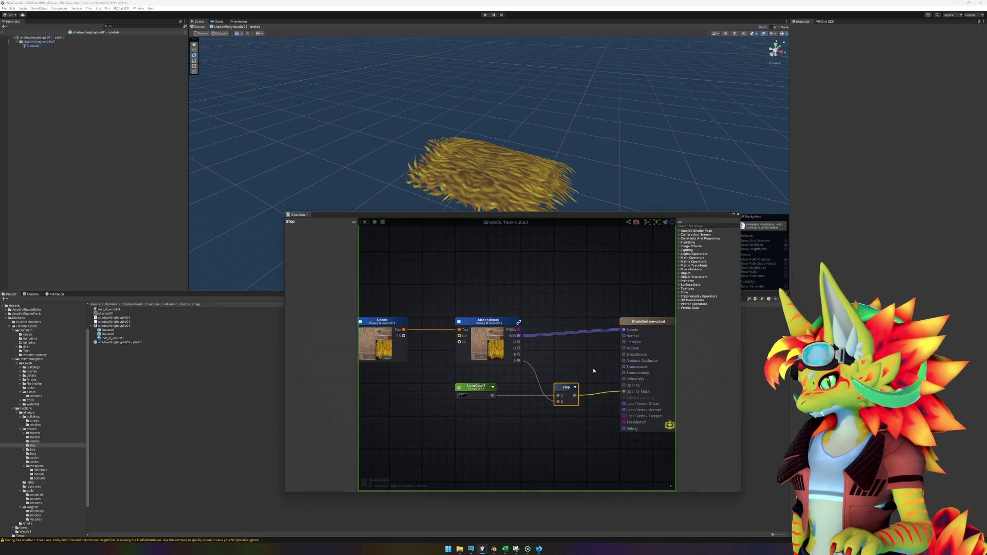
key(f)
mouse_move(570, 329)
mouse_down()
mouse_move(577, 290)
mouse_move(610, 293)
mouse_up()
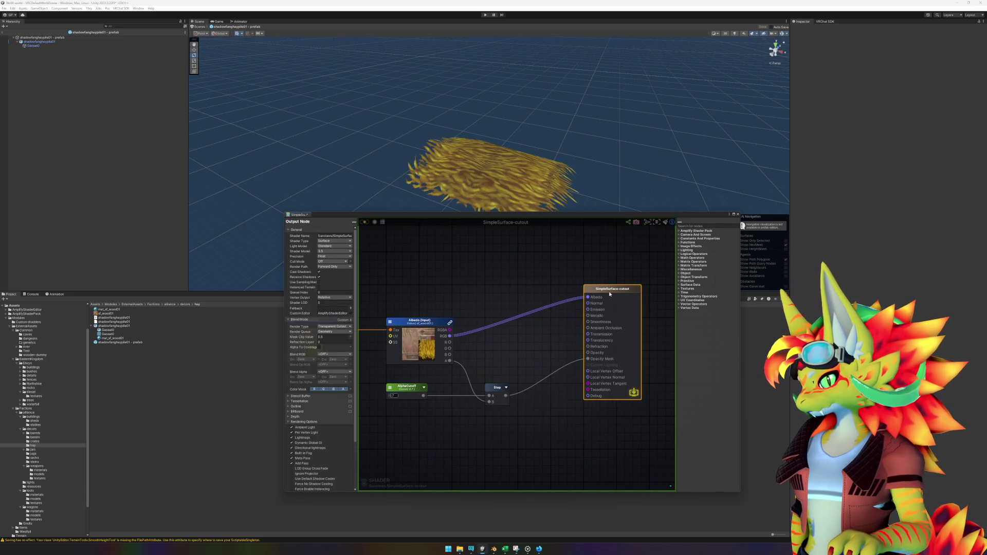
Reposition the Step and output nodes and close the Amplify Shader Editor.
mouse_move(489, 389)
mouse_down()
mouse_move(537, 374)
mouse_move(527, 355)
mouse_move(558, 355)
mouse_move(492, 389)
mouse_up()
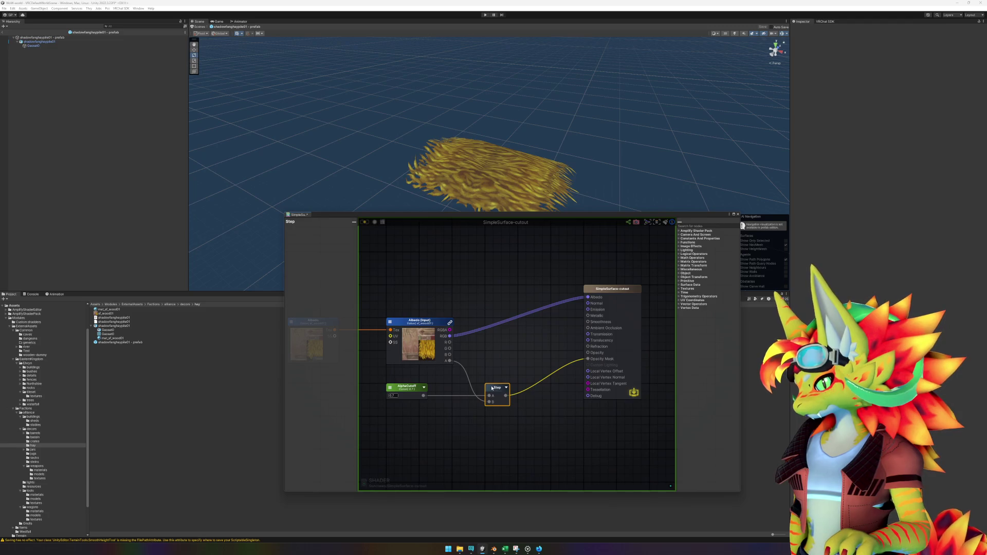
drag(605, 299, 572, 332)
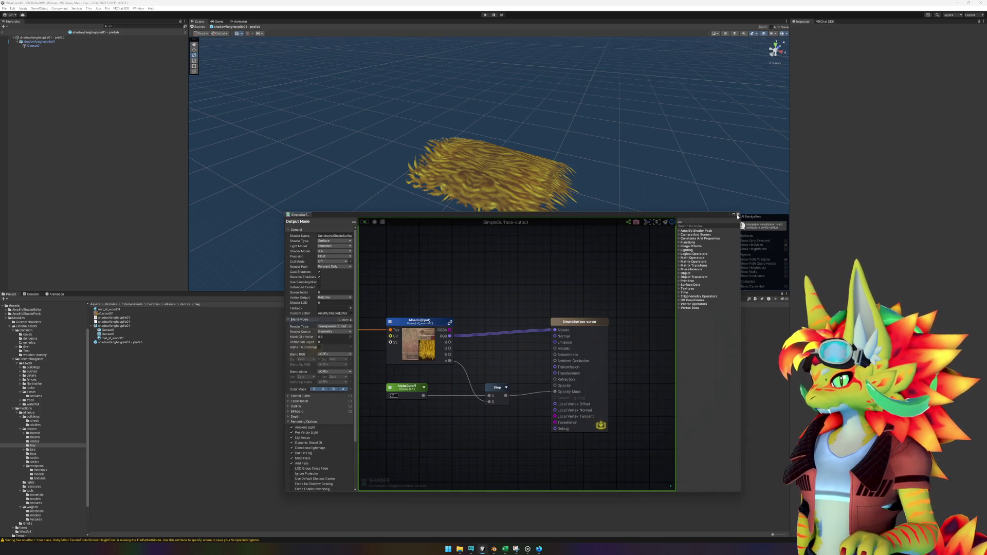
click(738, 214)
Exit the hay pile prefab back to the full world scene.
click(42, 46)
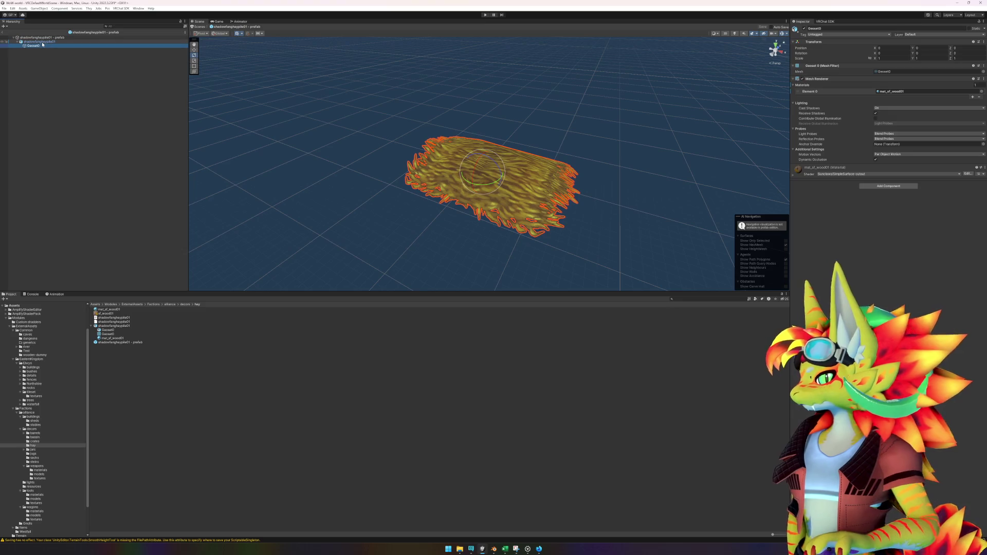
click(60, 132)
mouse_move(498, 260)
mouse_down()
mouse_move(594, 198)
mouse_move(615, 162)
mouse_move(494, 171)
mouse_move(531, 246)
mouse_move(555, 257)
mouse_up()
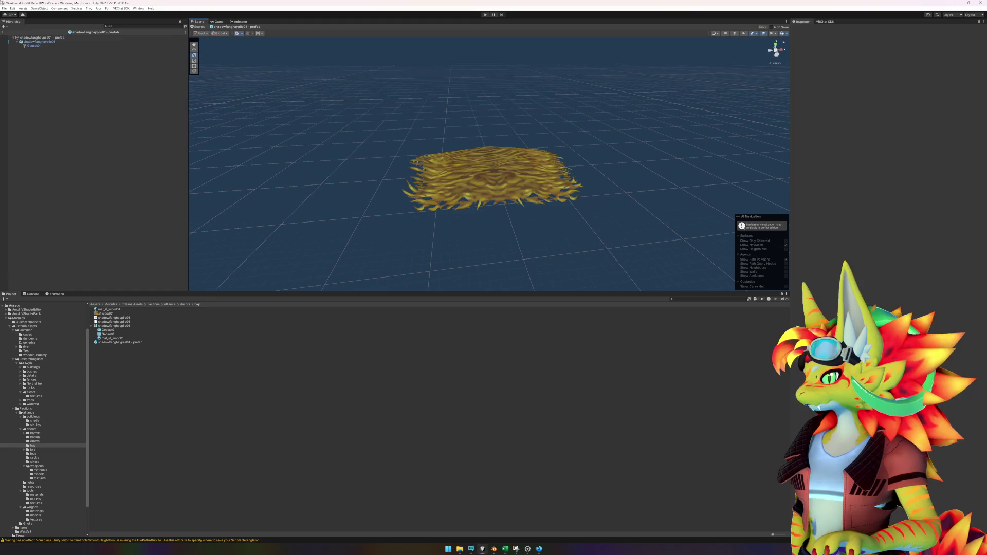
click(17, 41)
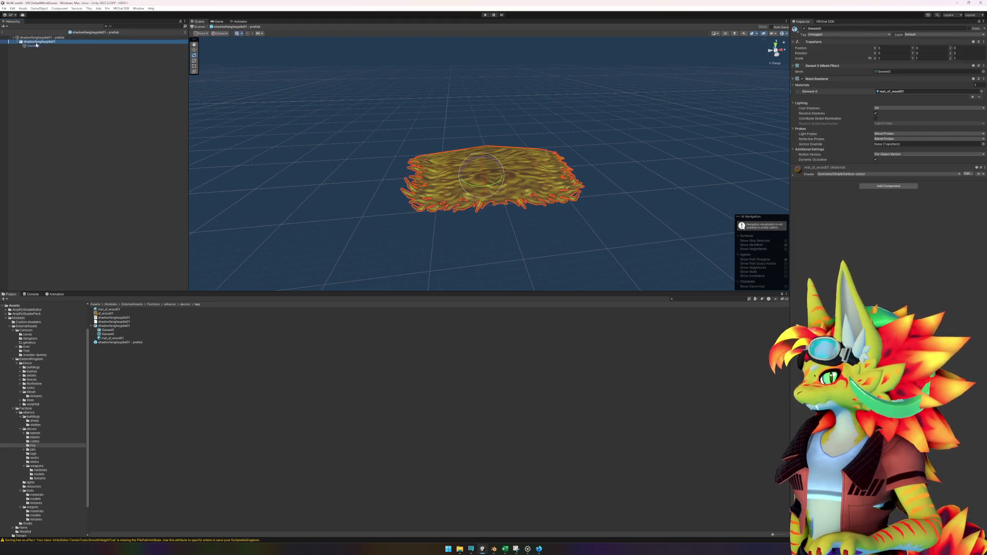
click(3, 33)
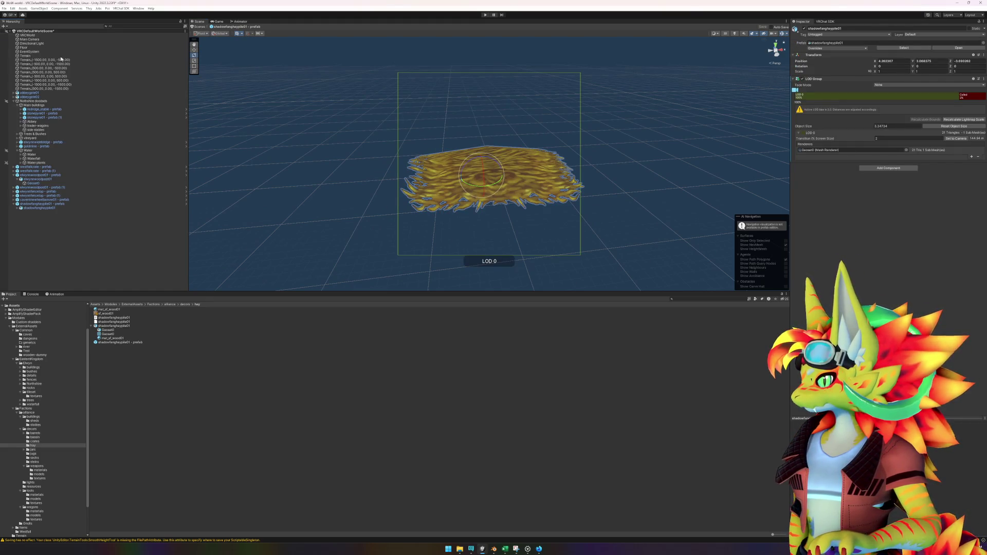
Open the hay pile prefab and reset its root position to 0, 0, 0.
click(567, 186)
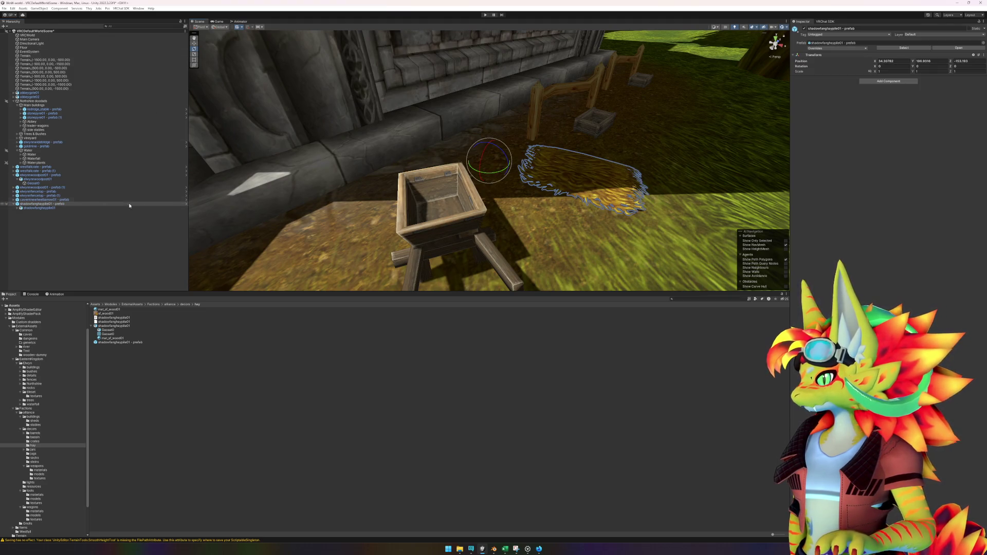
double_click(123, 343)
click(884, 48)
text(0)
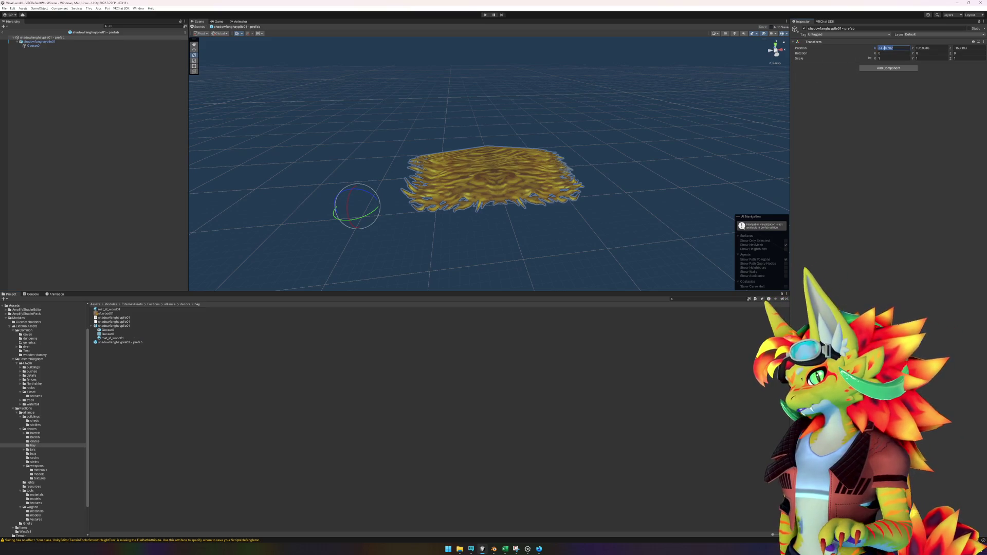
key(Tab)
text(0)
key(Tab)
Reset the child shadowfanghaypile01 position to 0, 0, 0, frame it, and exit prefab mode.
text(0)
key(Return)
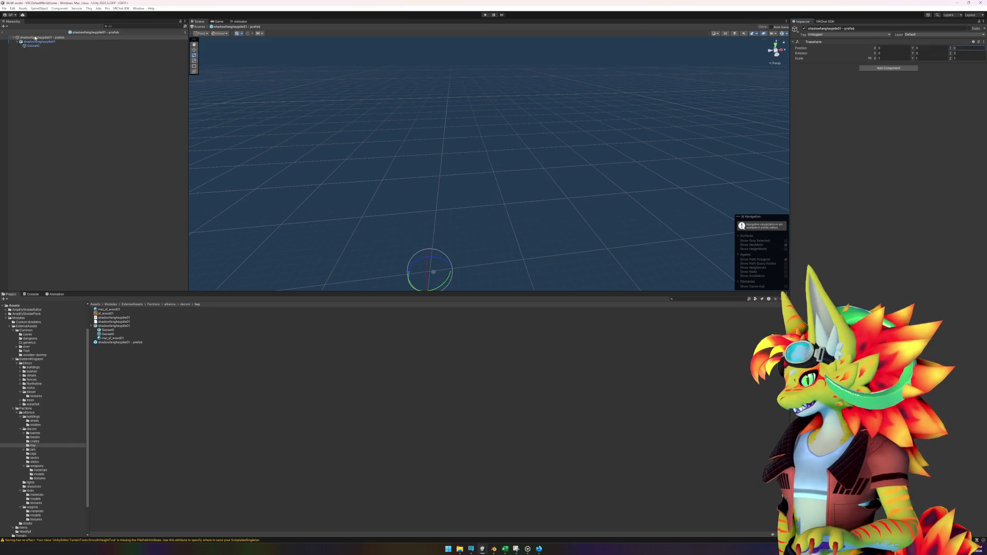
click(39, 41)
click(897, 61)
text(0)
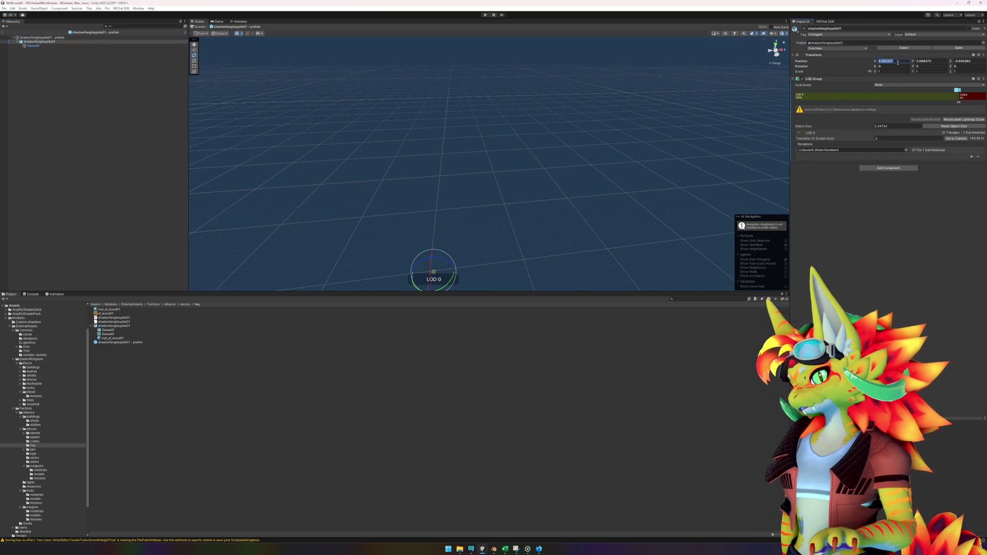
key(Tab)
text(0)
key(Tab)
text(0)
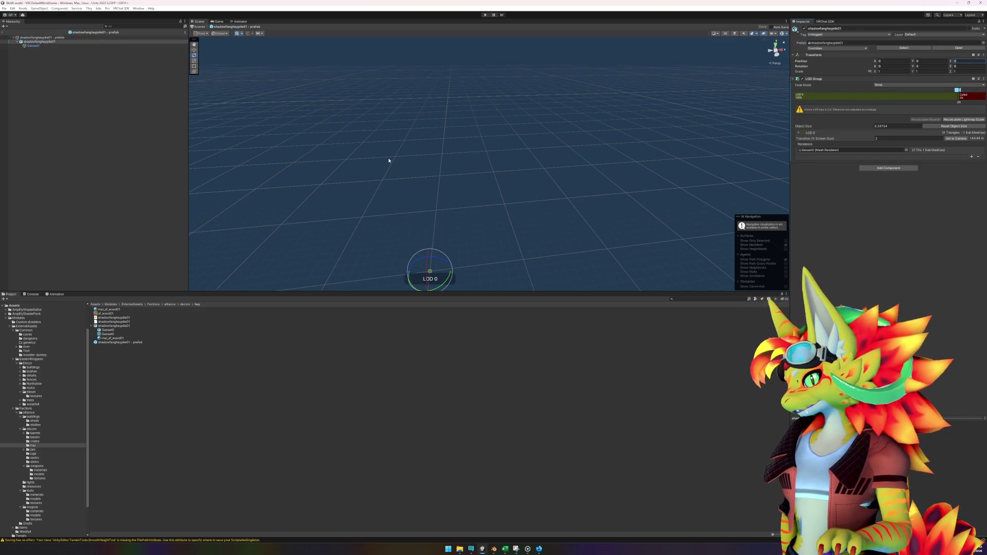
key(Return)
key(f)
click(2, 32)
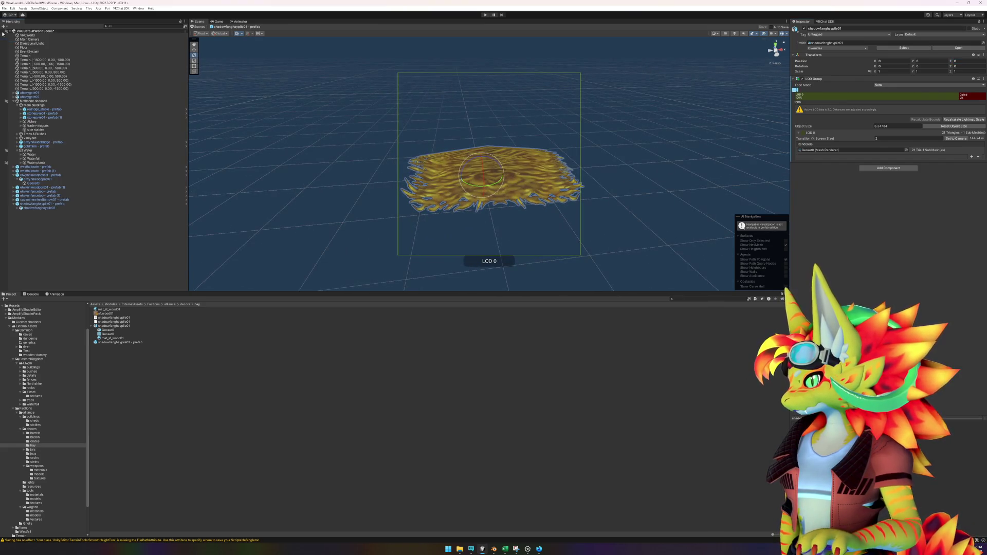
Delete the old hay pile and place a new shadowfanghaypile01 prefab by the fence, rotated -45.256° on Y.
click(84, 204)
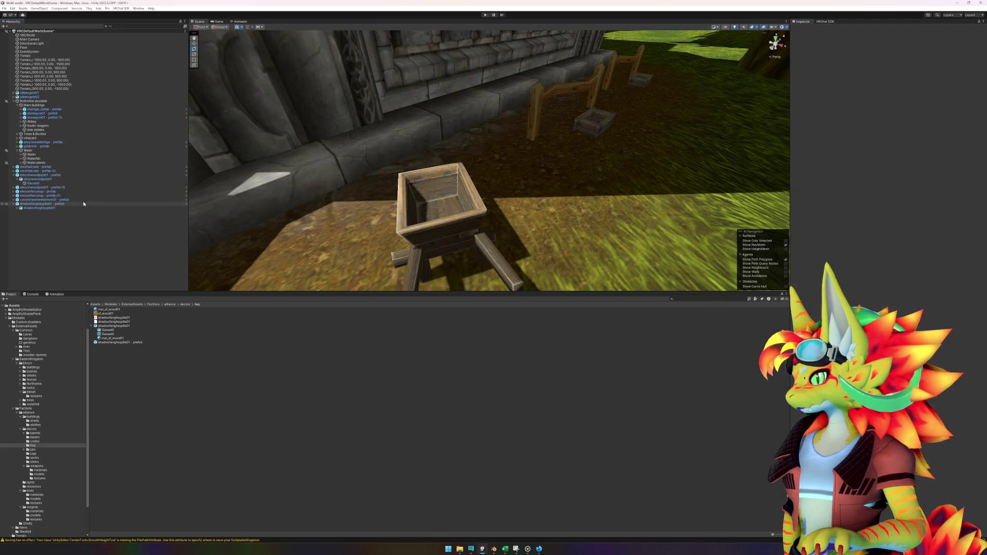
key(Delete)
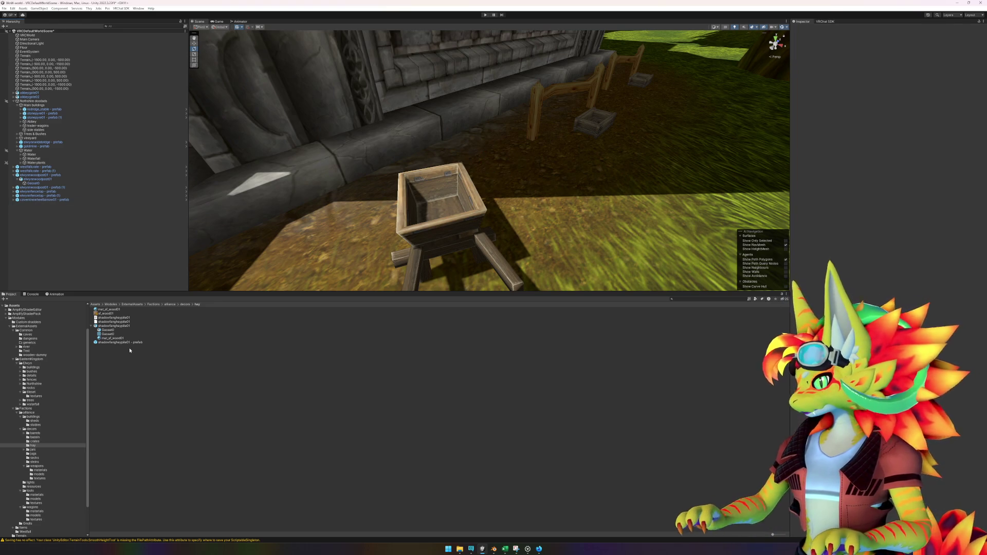
click(128, 344)
mouse_move(129, 344)
mouse_down()
mouse_move(509, 195)
mouse_move(561, 149)
mouse_move(575, 153)
mouse_move(447, 227)
mouse_move(409, 238)
mouse_move(494, 191)
mouse_move(418, 226)
mouse_move(532, 164)
mouse_move(535, 142)
mouse_move(548, 137)
mouse_up()
key(w)
scroll(536, 206, down, 5)
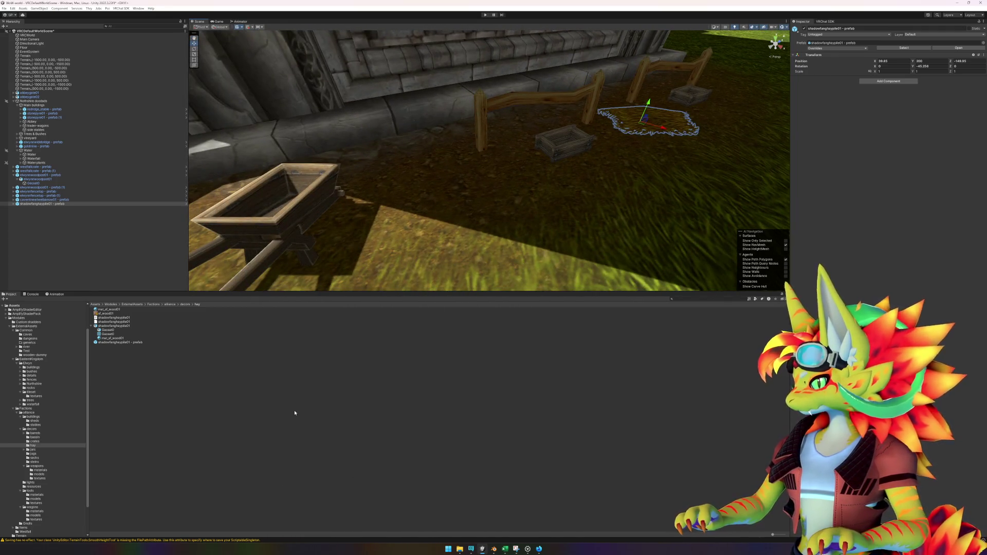
Switch to wow.export and select haystack01 in the 'hay' model results.
click(540, 549)
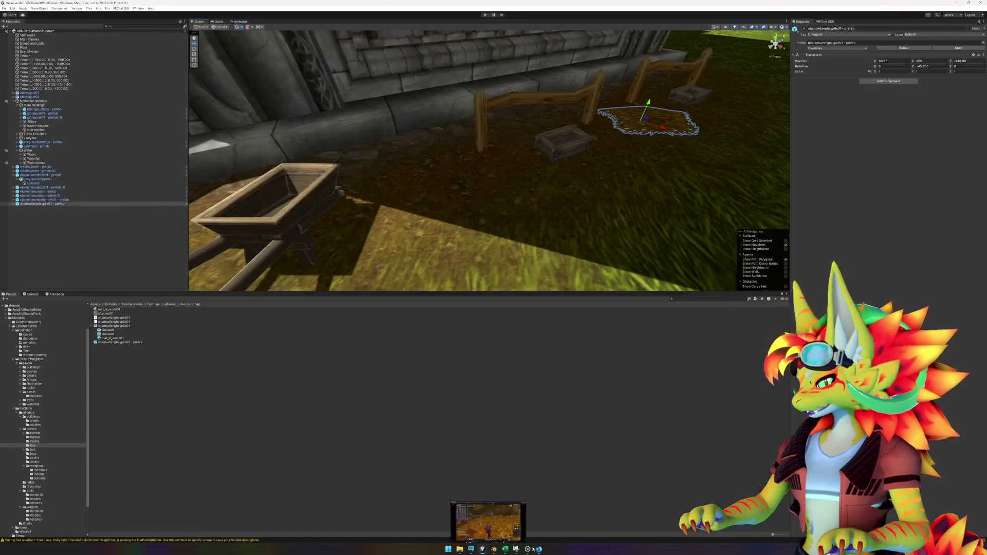
click(527, 549)
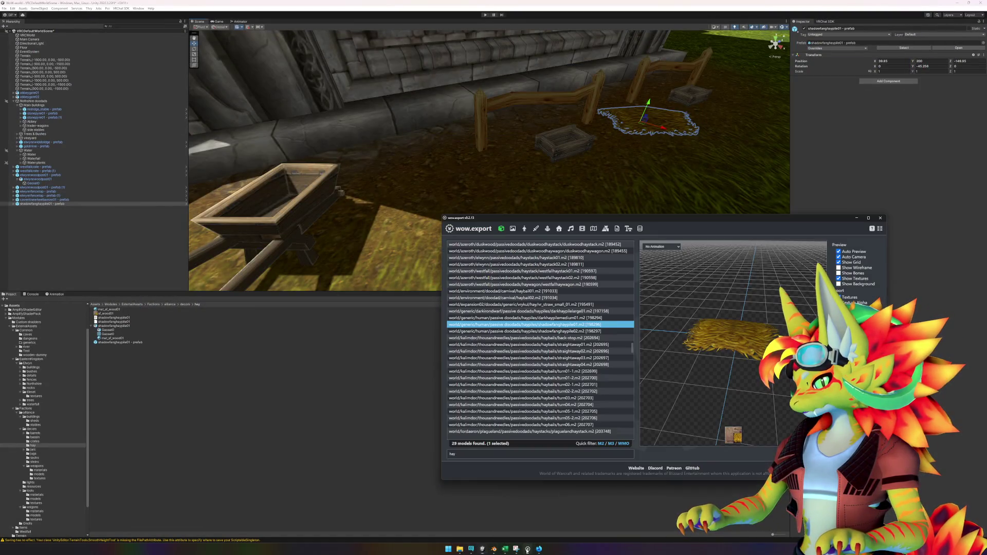
key(Up)
key(Up)
key(Up)
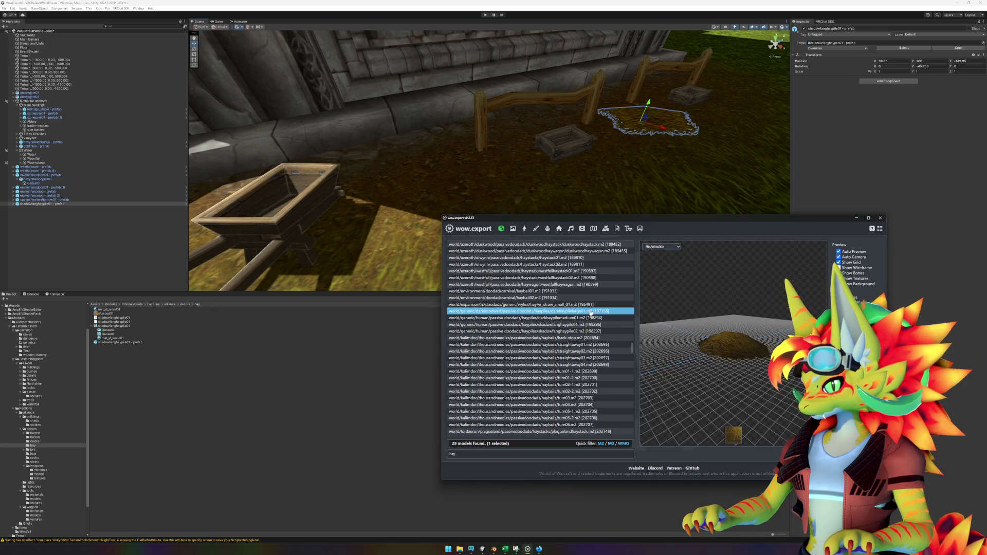
key(Up)
key(Up)
key(Up)
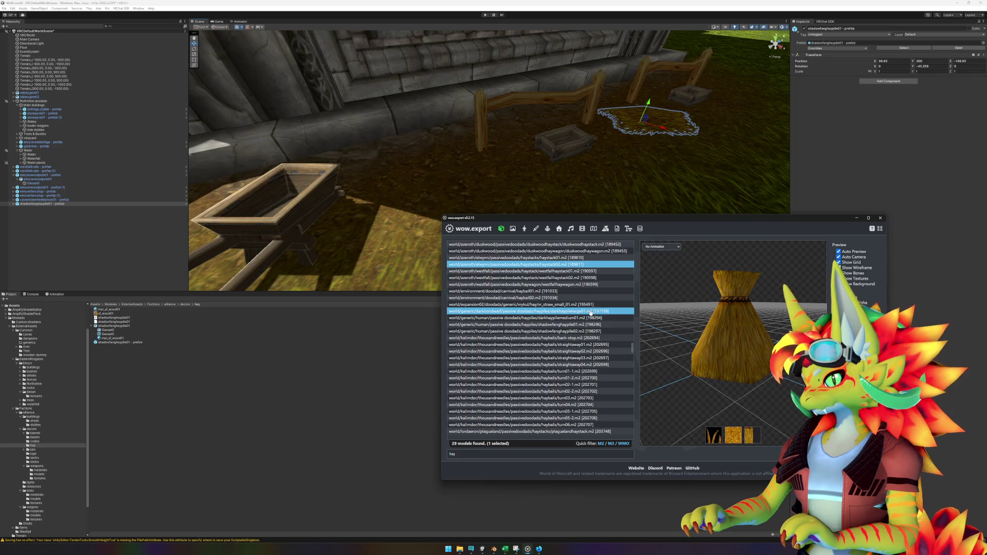
key(Up)
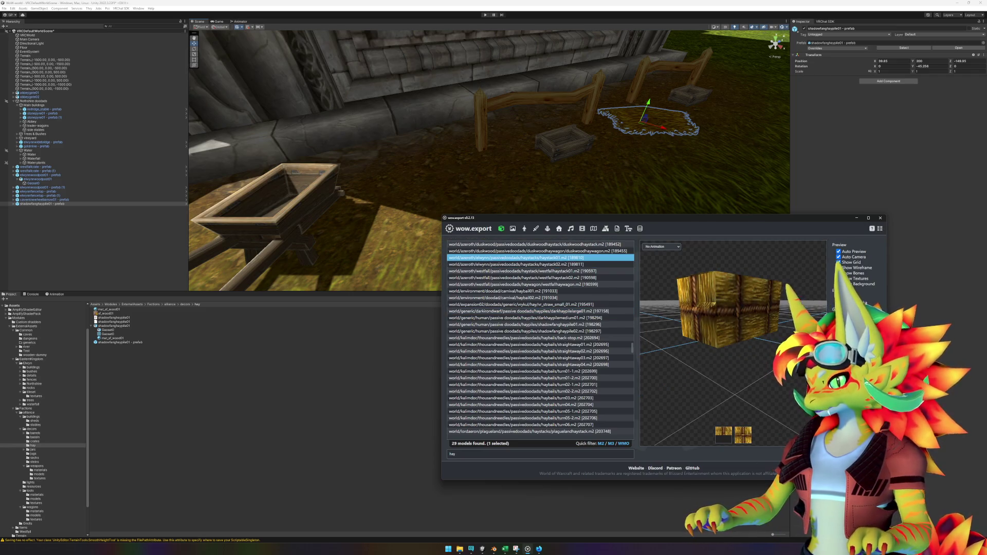
Import all five haystack01 export files into Unity's hay folder and place haystack01 by the fence.
click(622, 240)
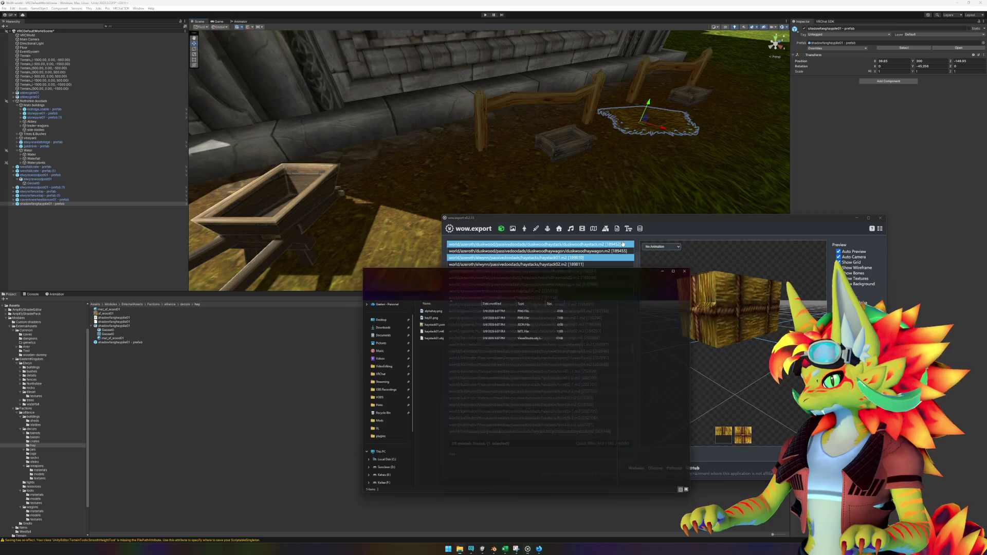
click(441, 335)
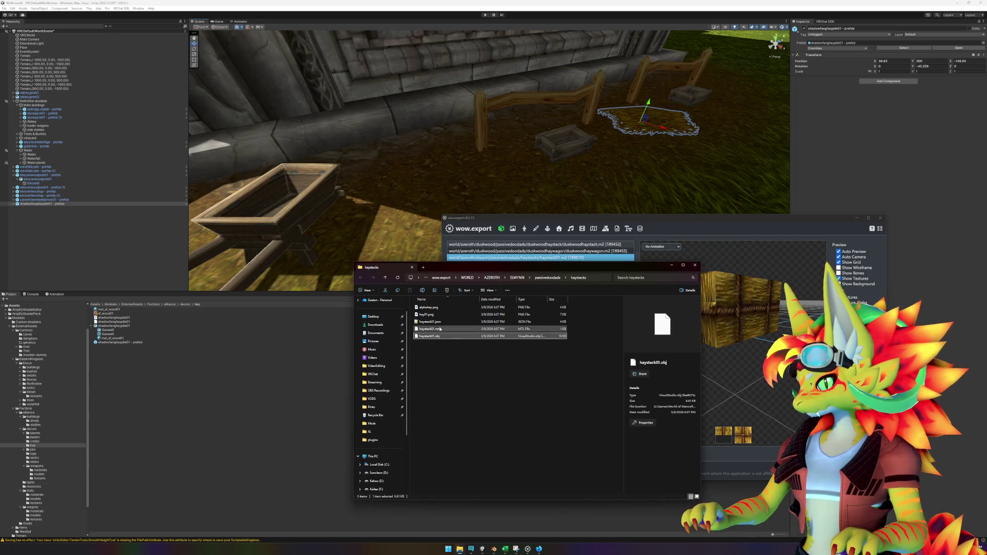
key(ctrl+a)
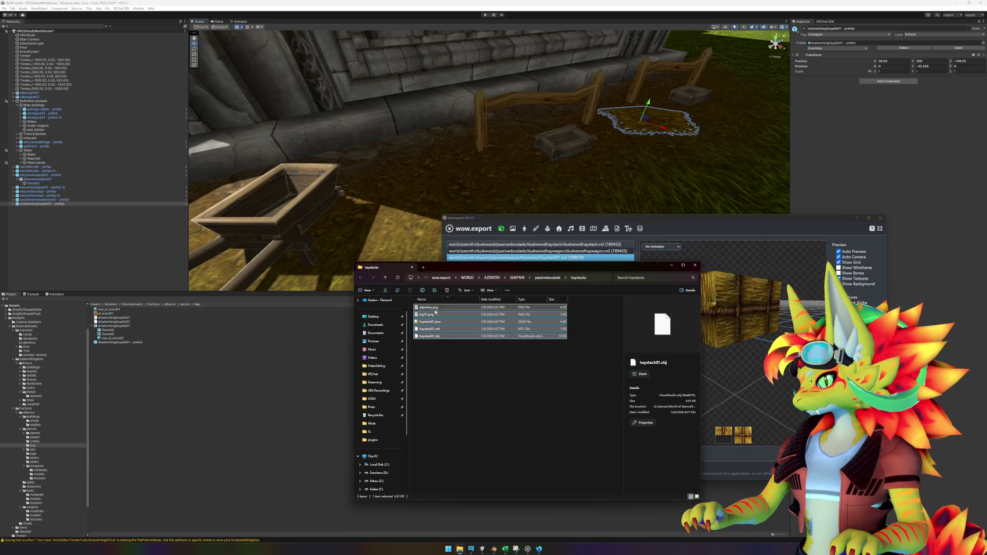
mouse_move(436, 317)
mouse_down()
mouse_move(258, 425)
mouse_move(224, 410)
mouse_up()
click(222, 408)
mouse_move(110, 328)
mouse_down()
mouse_move(471, 246)
mouse_move(502, 220)
mouse_move(471, 212)
mouse_move(473, 201)
mouse_up()
Create an empty GameObject in the Hierarchy named 'haystack01 - prefab'.
right_click(77, 220)
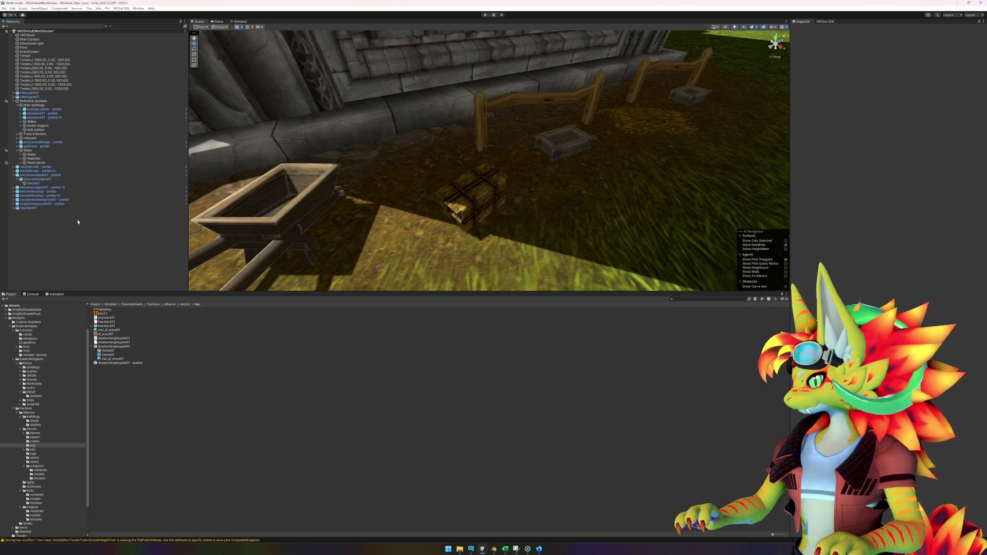
click(95, 291)
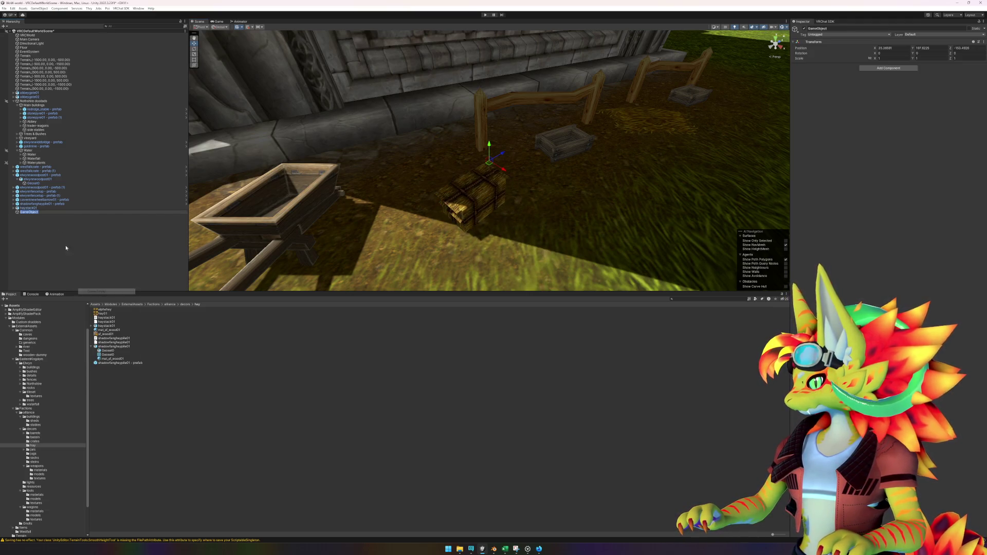
click(28, 207)
click(28, 212)
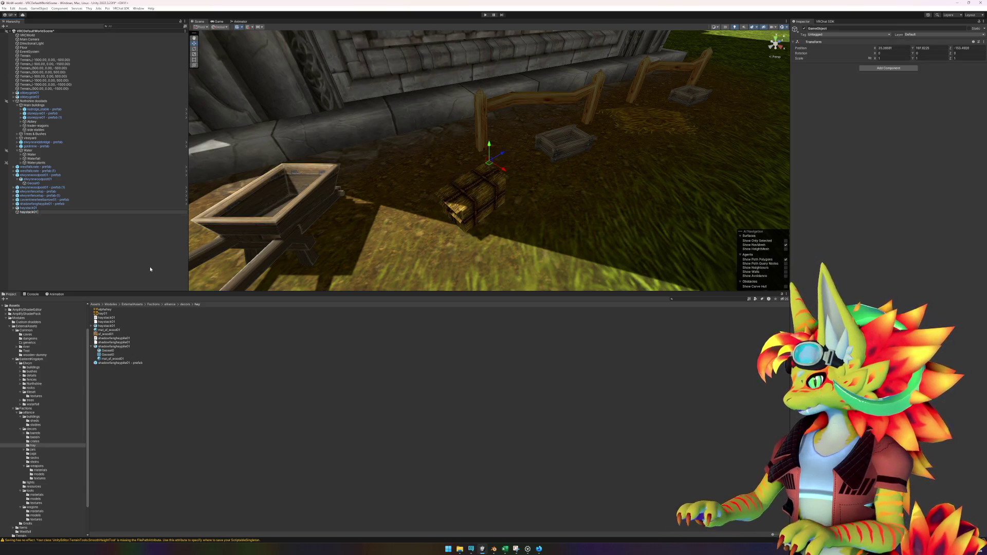
text( - prefab)
key(Return)
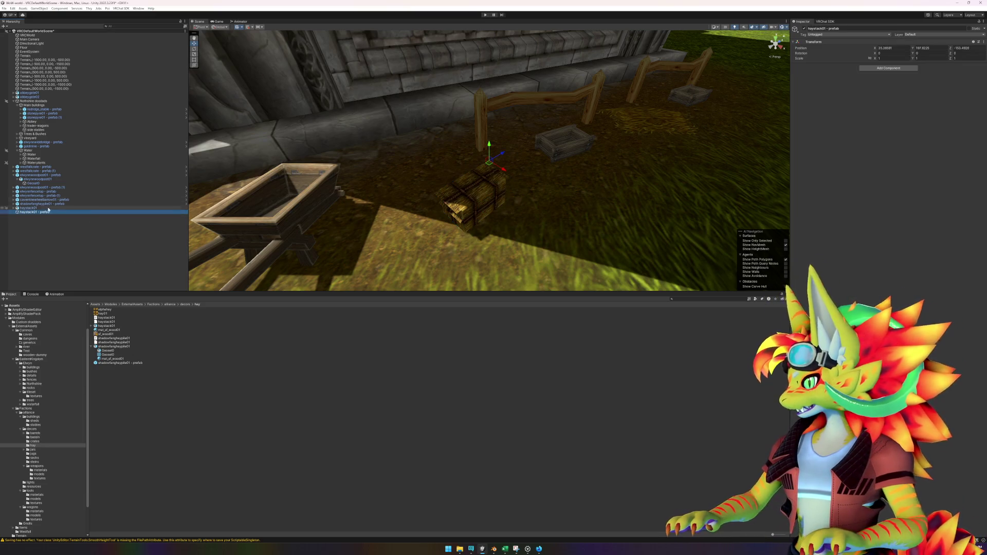
Parent haystack01 under 'haystack01 - prefab' and save that parent as a prefab in the hay folder.
drag(42, 214, 41, 213)
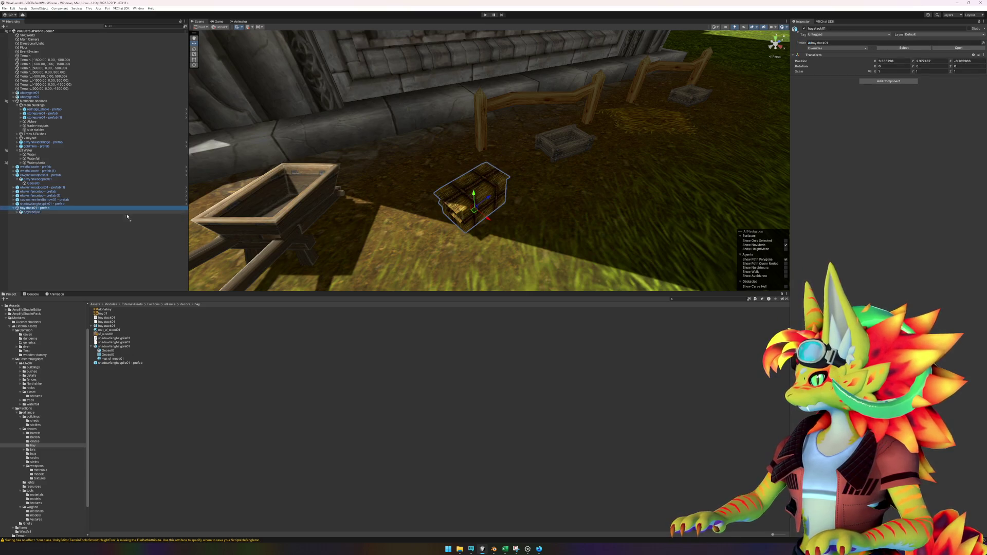
click(39, 208)
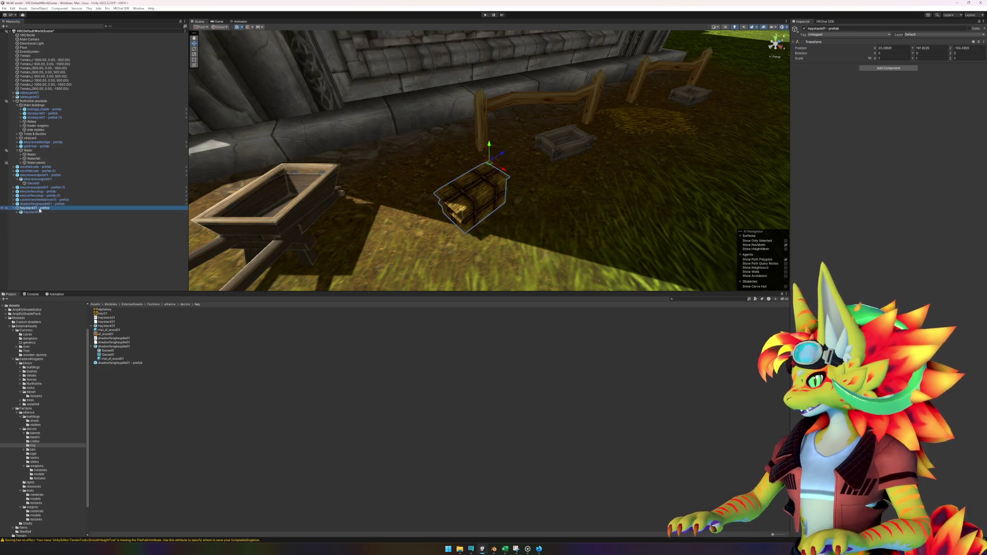
drag(156, 394, 153, 391)
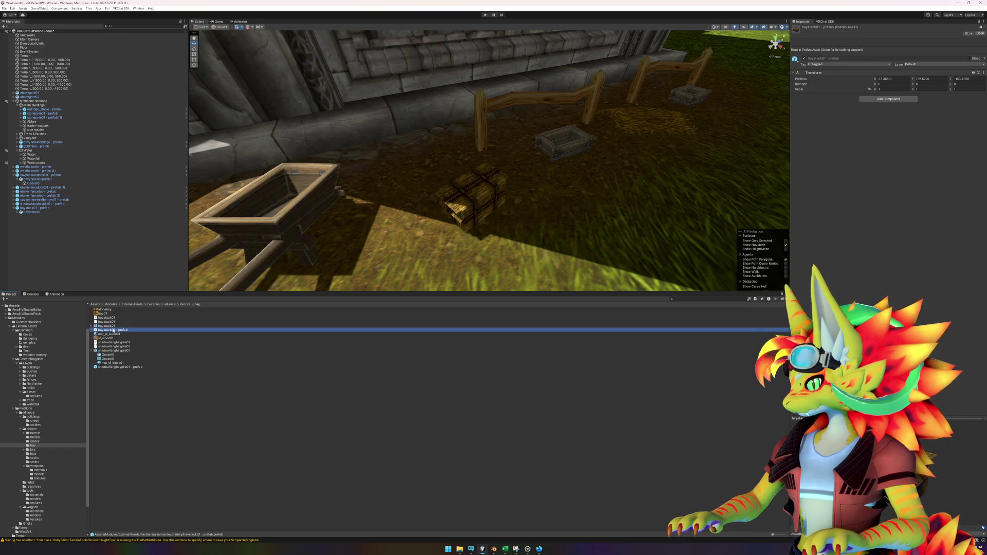
Open the haystack prefab in Prefab Mode and reset the root and haystack01 child positions to 0.
double_click(113, 331)
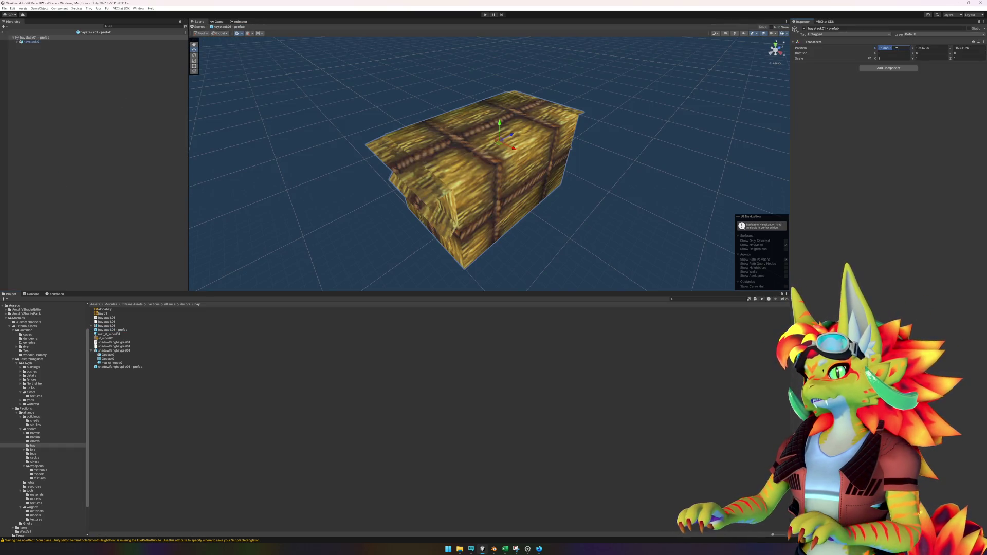
text(0)
key(Tab)
text(0)
key(Tab)
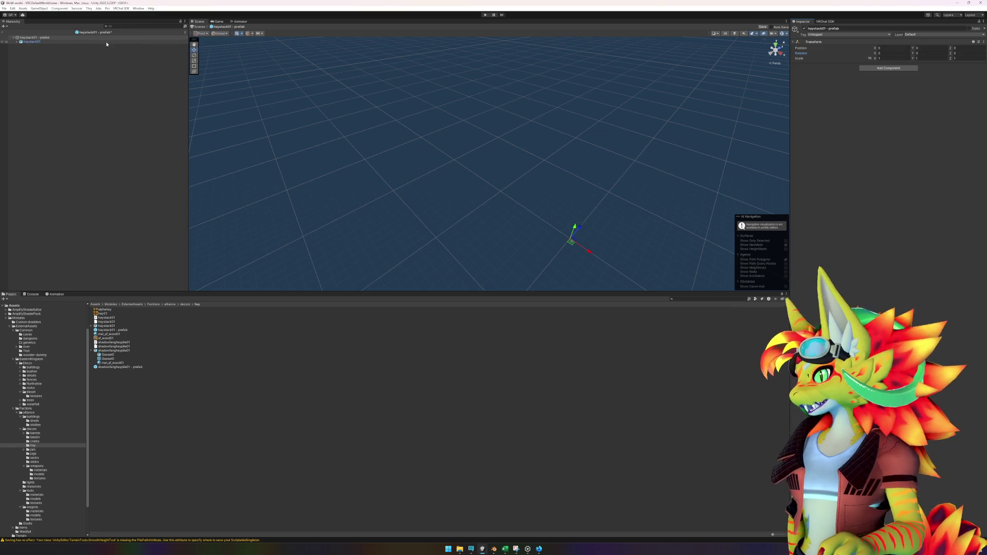
click(31, 42)
click(899, 61)
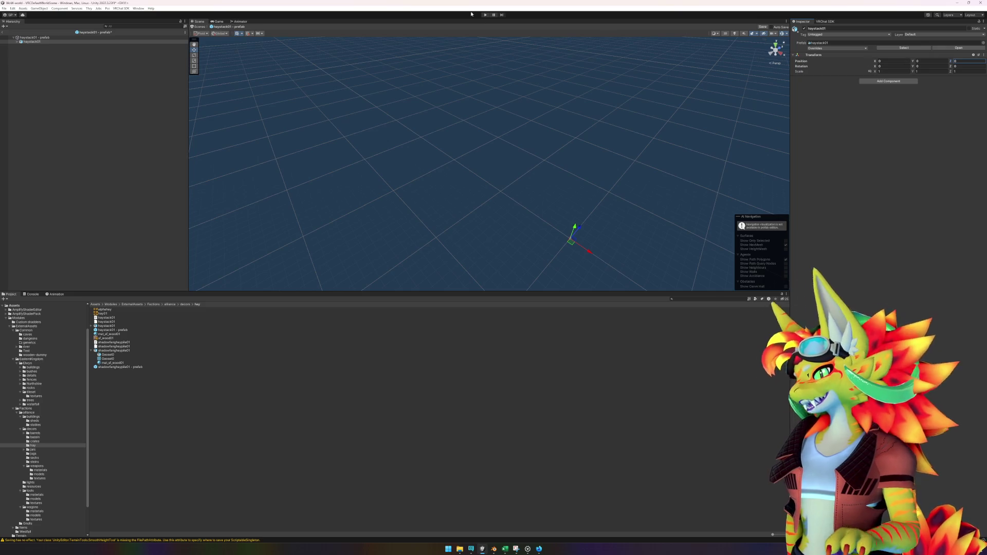
Select the Geoset0 mesh and frame the hay bale in the view to inspect it.
click(17, 43)
click(30, 45)
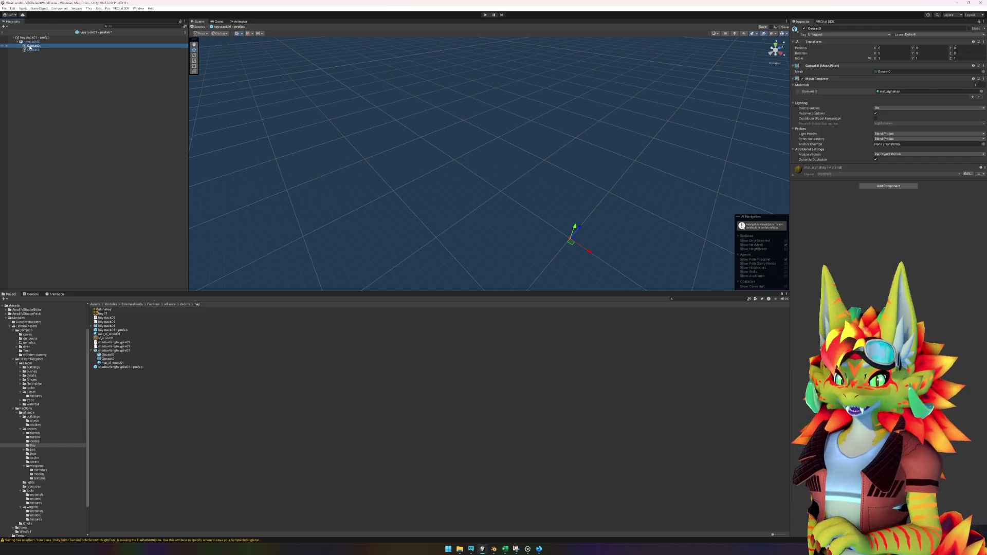
key(f)
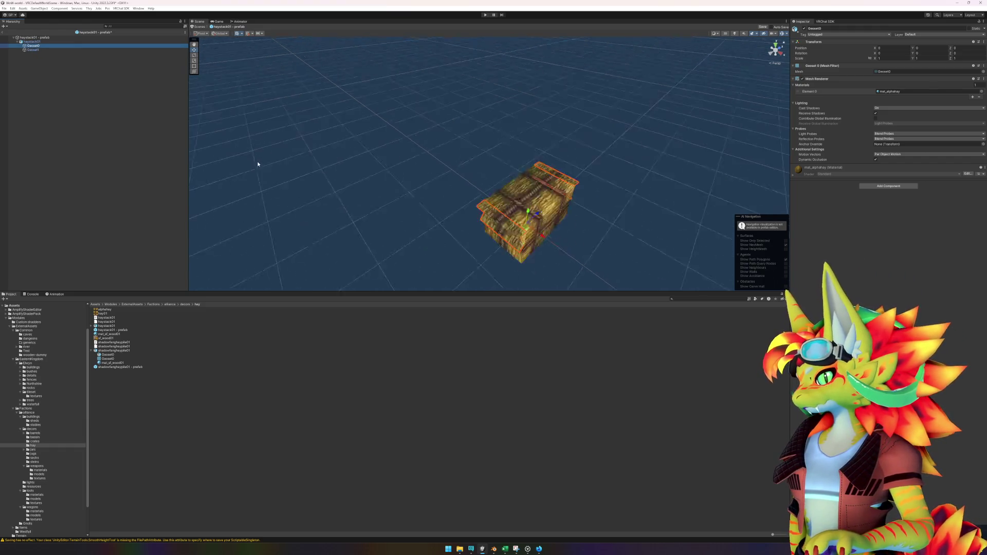
mouse_move(463, 206)
mouse_down()
mouse_move(480, 214)
mouse_move(482, 176)
mouse_move(514, 179)
mouse_up()
Extract the mat_alphahay and mat_hay01 materials from the haystack model into the hay folder.
click(913, 92)
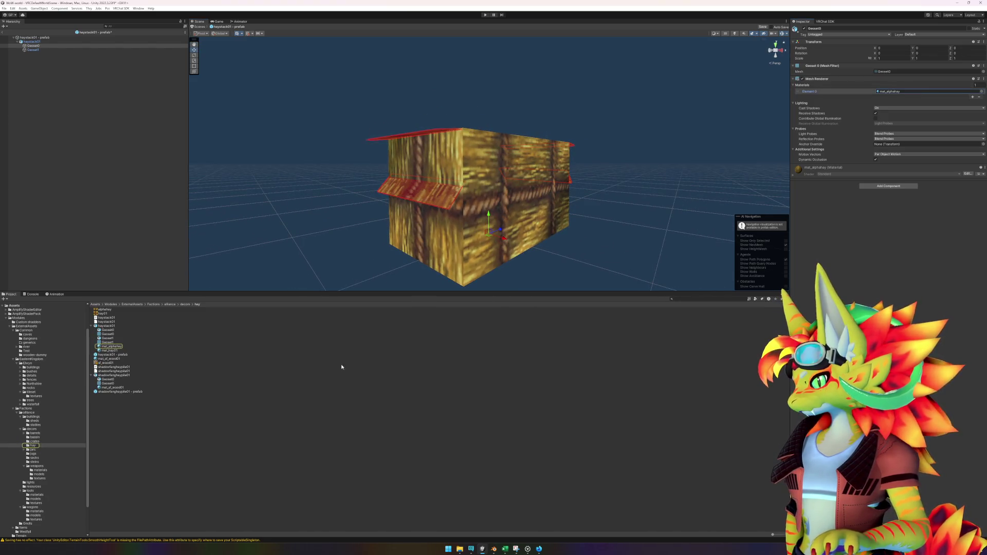
click(131, 346)
shift+click(124, 350)
drag(123, 350, 120, 354)
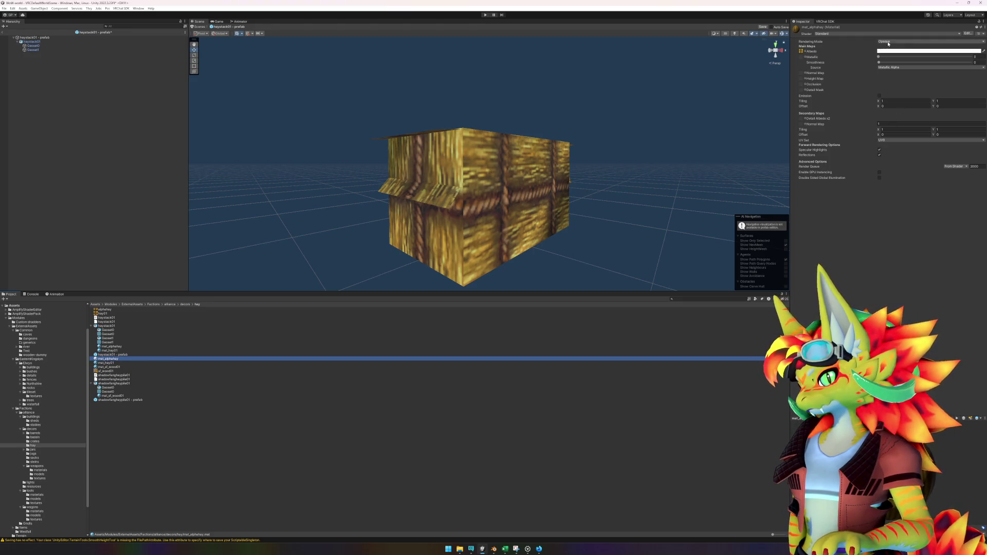
Set mat_alphahay's shader to Sunclaws/SimpleSurface-cutout and assign it to the hay bale.
click(888, 44)
click(881, 33)
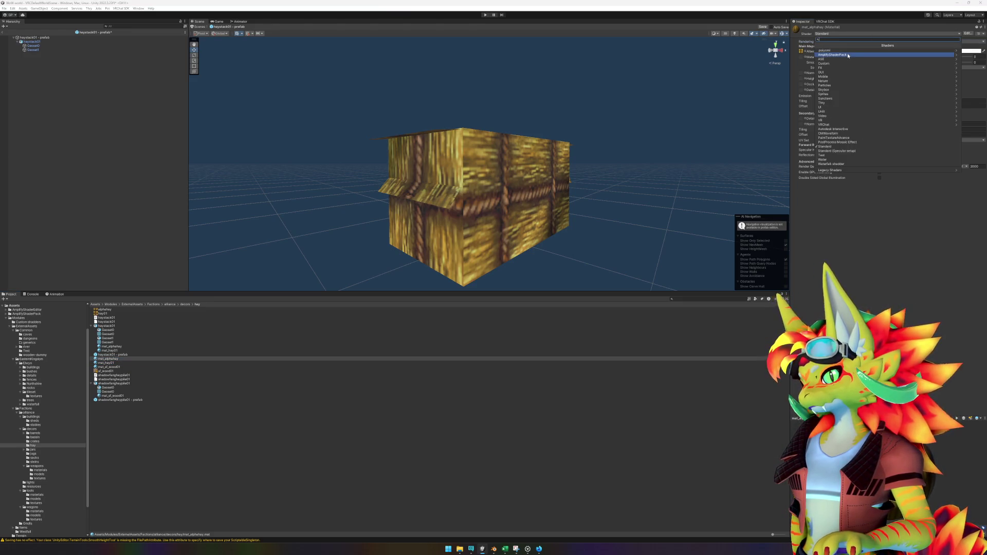
click(838, 98)
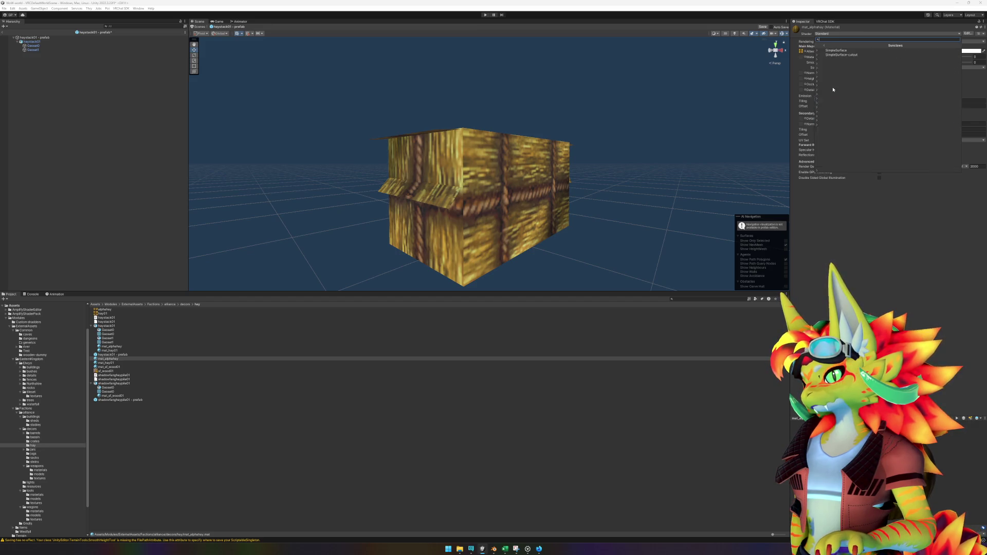
click(839, 57)
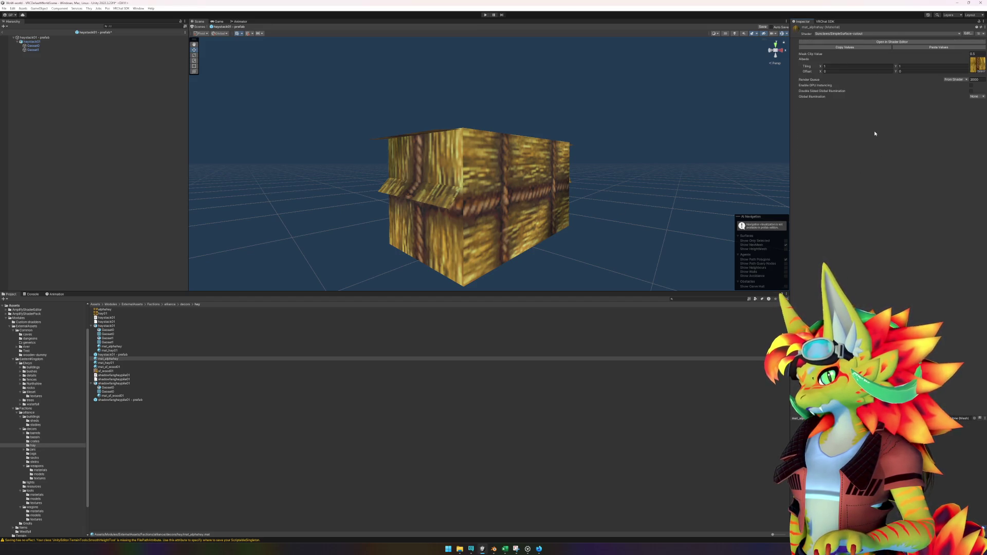
mouse_move(120, 358)
mouse_down()
mouse_move(383, 142)
mouse_move(348, 180)
mouse_move(341, 253)
mouse_up()
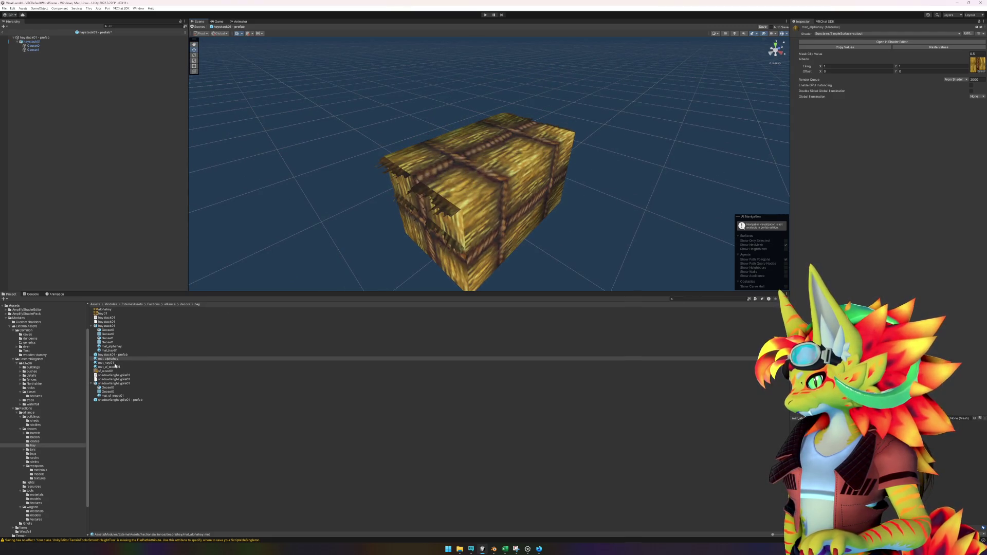
Select the bale's Geoset1 mesh and assign mat_hay01 to it.
click(495, 178)
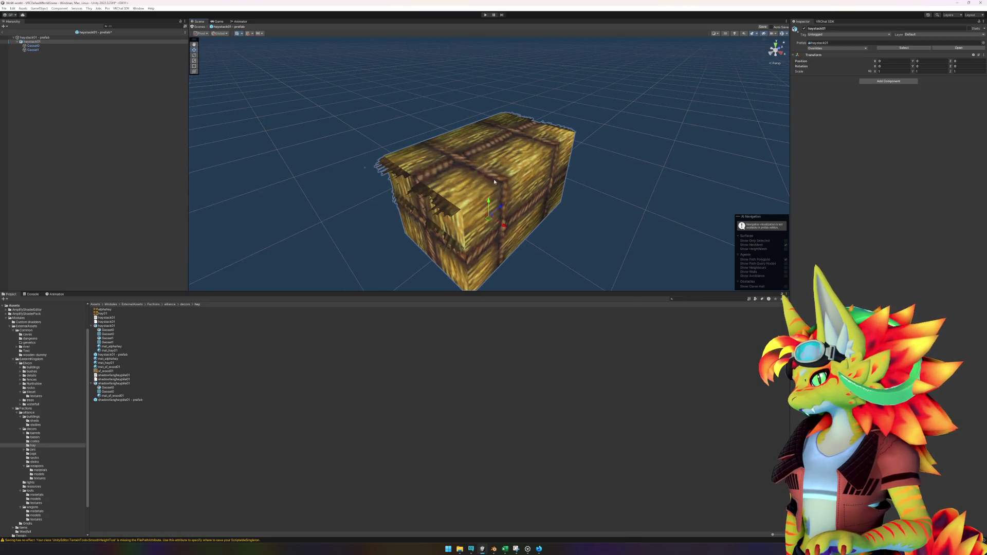
click(31, 46)
click(35, 50)
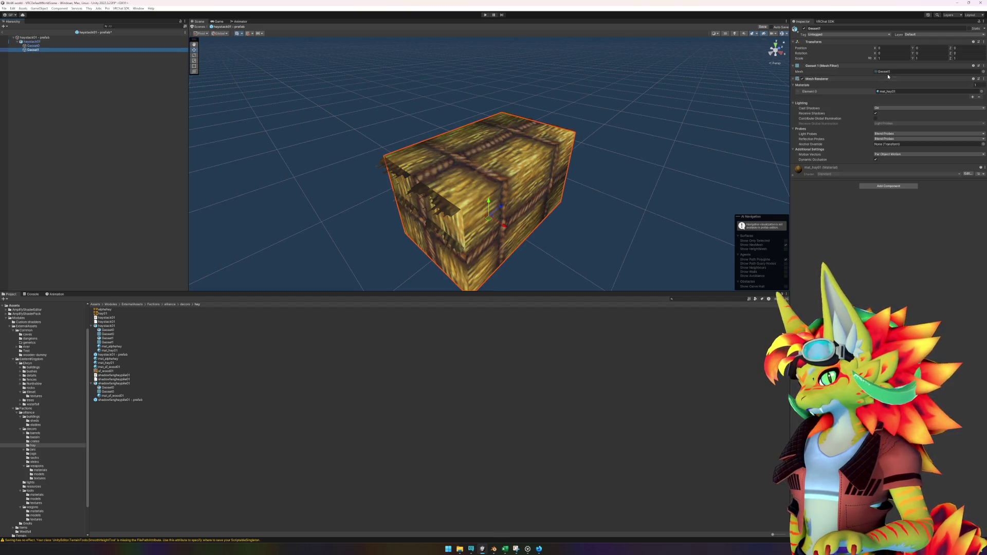
click(893, 92)
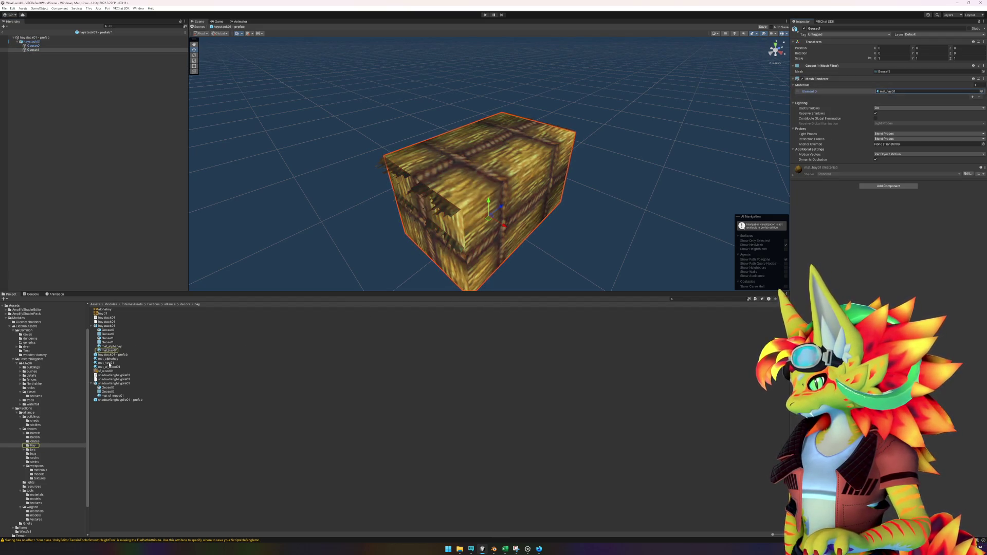
mouse_move(109, 363)
mouse_down()
mouse_move(257, 288)
mouse_move(459, 160)
mouse_up()
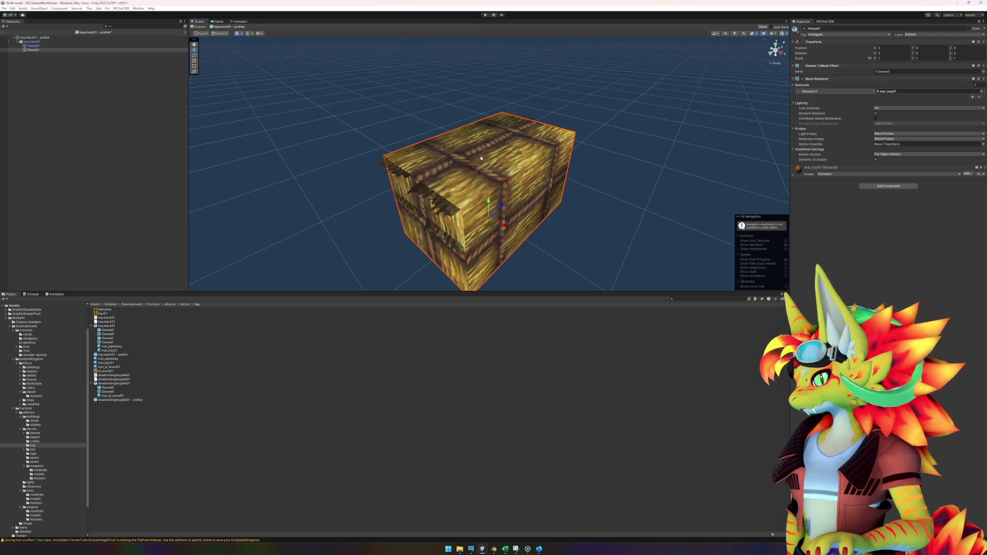
Switch mat_hay01's shader to Sunclaws/SimpleSurface.
click(114, 363)
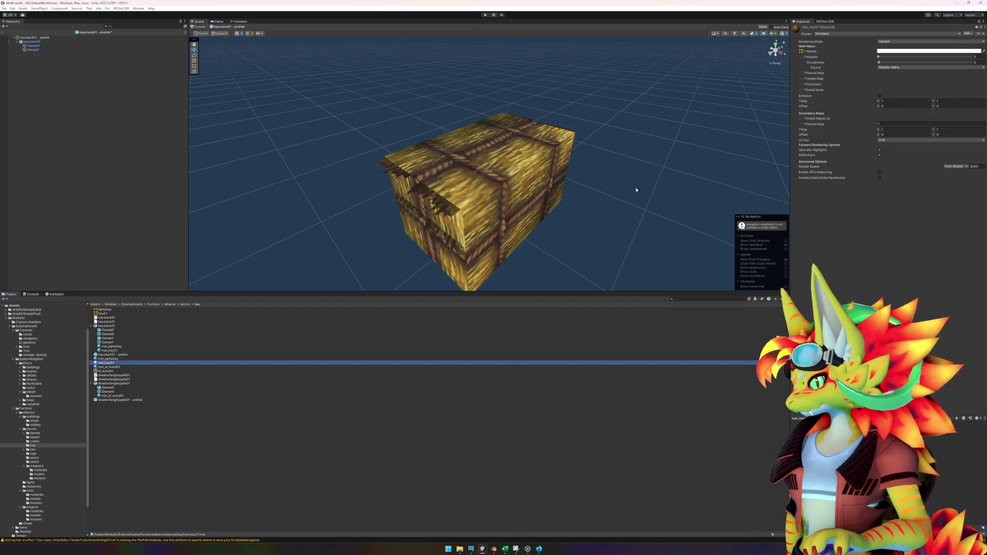
click(874, 34)
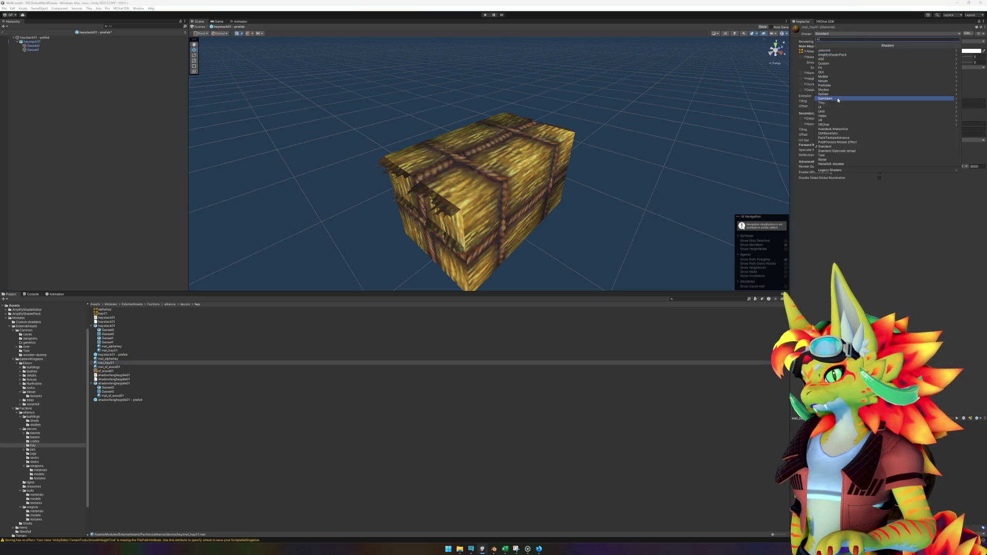
click(834, 67)
click(843, 51)
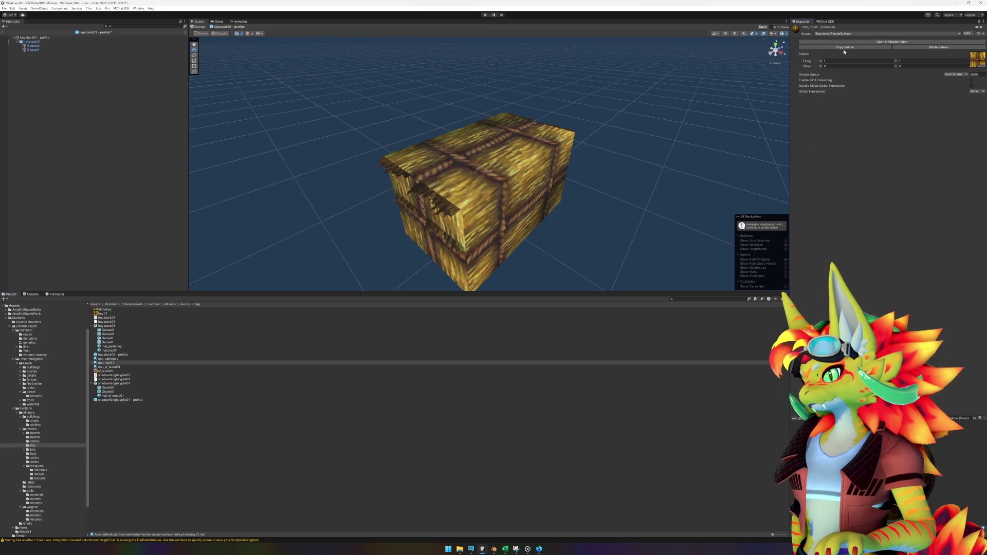
Exit Prefab Mode and save the changes to the haystack prefab.
click(79, 96)
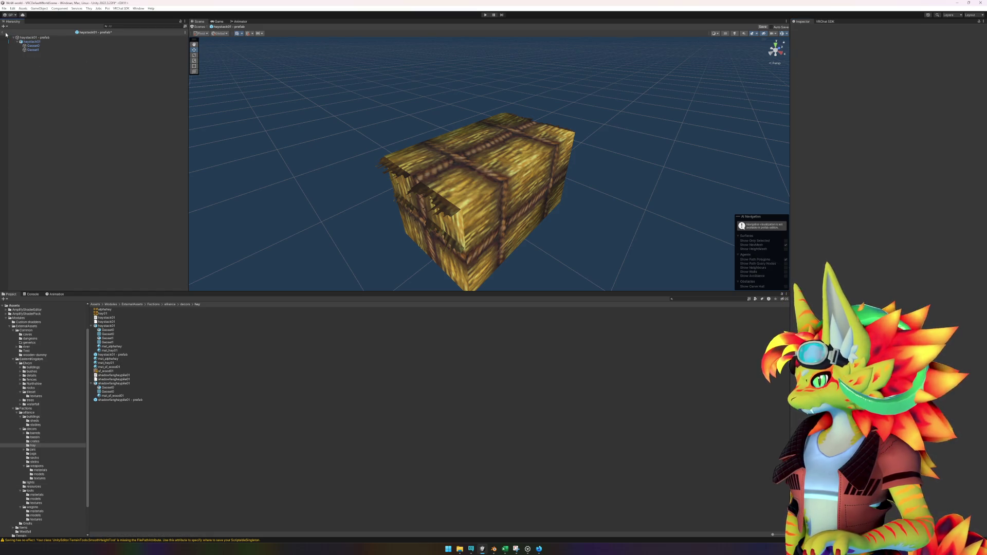
click(4, 32)
click(480, 284)
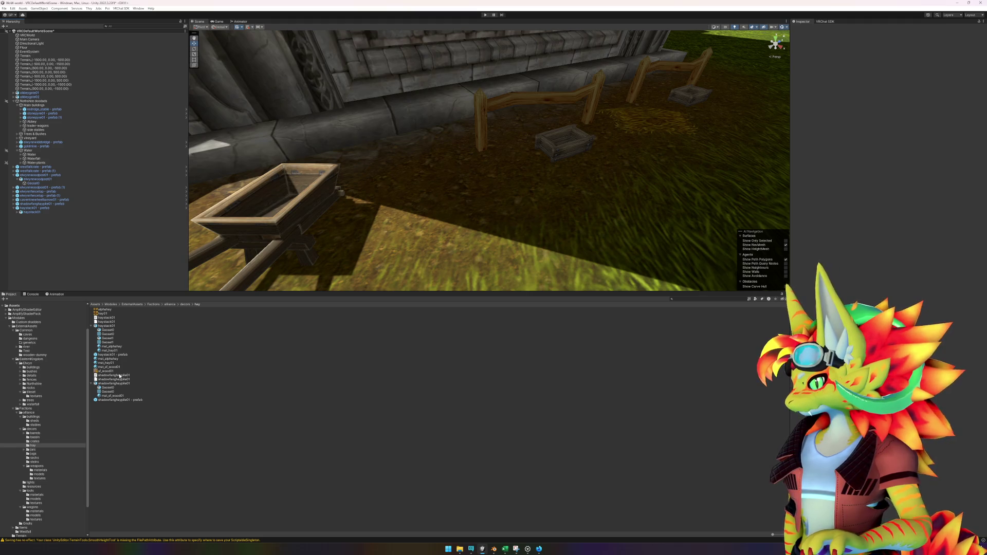
Delete the old haystack and drop the updated haystack01 - prefab into the scene.
click(42, 208)
key(Delete)
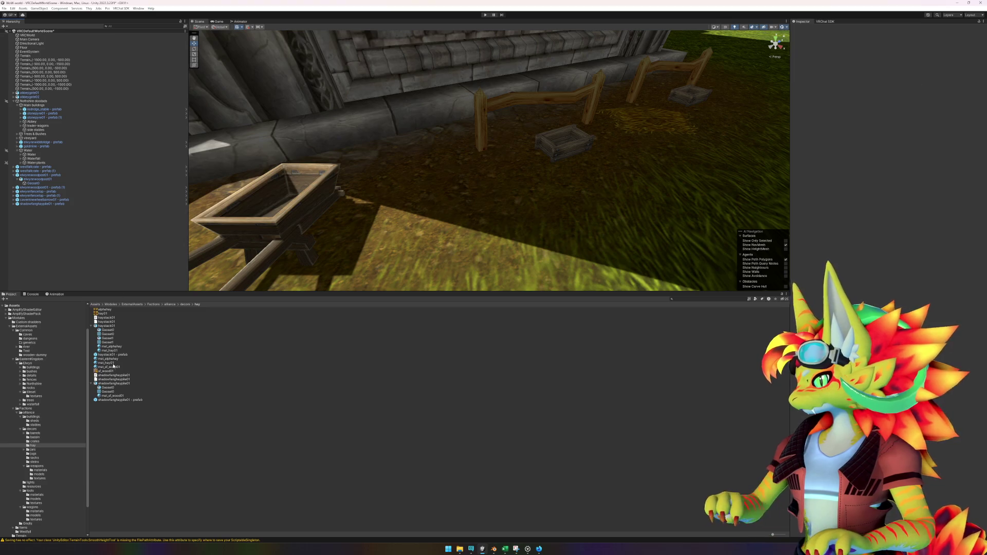
mouse_move(112, 355)
mouse_down()
mouse_move(442, 183)
mouse_move(442, 154)
mouse_move(586, 118)
mouse_move(612, 88)
mouse_up()
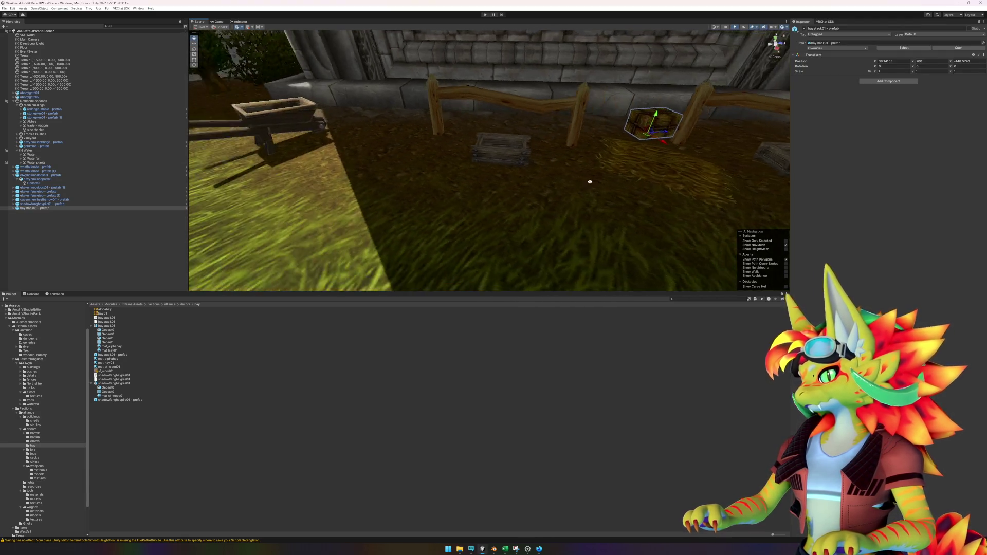
Move the new haystack beside the fence by the abbey wall and save the scene.
mouse_move(603, 183)
mouse_down()
mouse_move(628, 187)
mouse_move(590, 190)
mouse_move(539, 170)
mouse_move(552, 177)
mouse_move(551, 206)
mouse_up()
mouse_move(622, 220)
mouse_down()
mouse_move(572, 205)
mouse_move(524, 264)
mouse_move(504, 360)
mouse_up()
click(498, 439)
drag(519, 280, 535, 264)
key(ctrl+s)
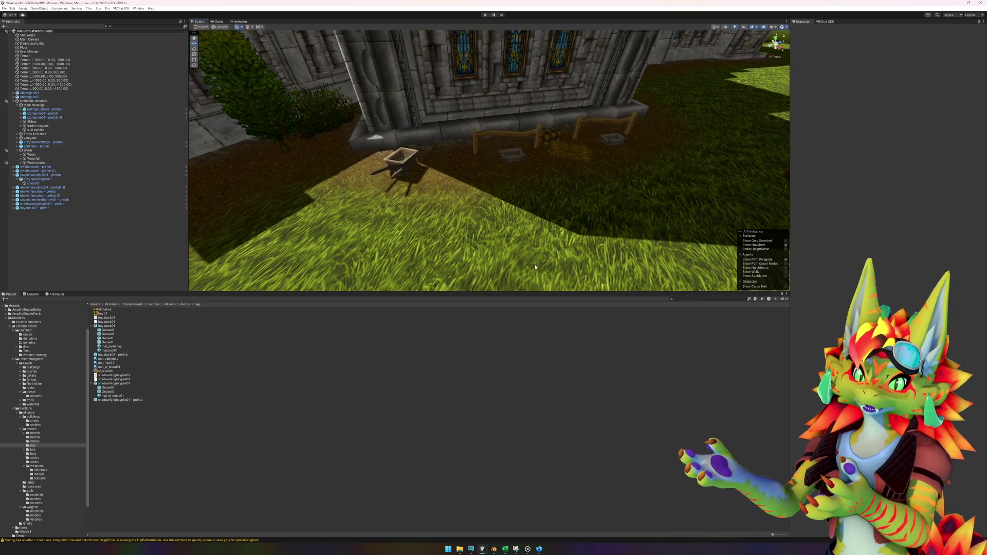
Select the terrain near the abbey and switch its Inspector tool to Paint Texture.
click(308, 235)
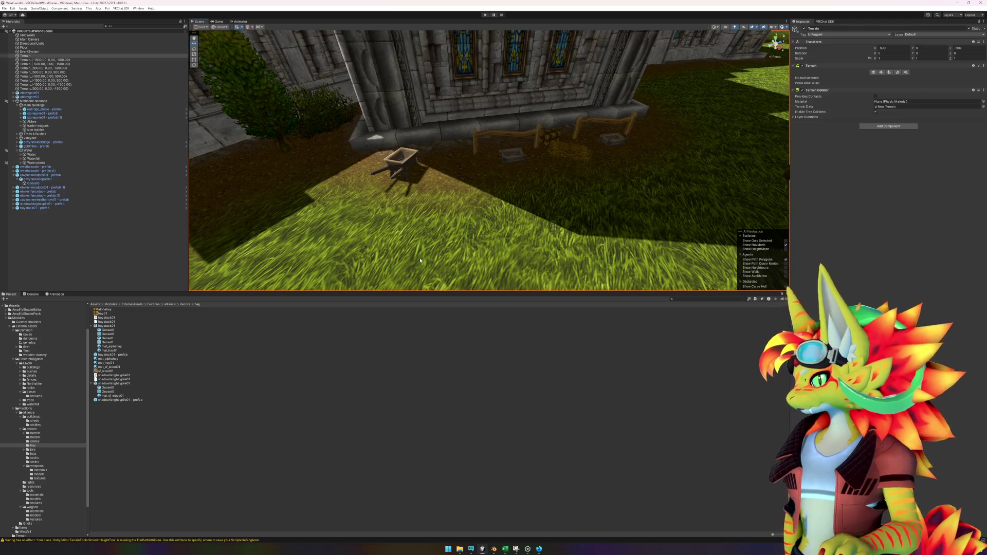
drag(590, 220, 553, 218)
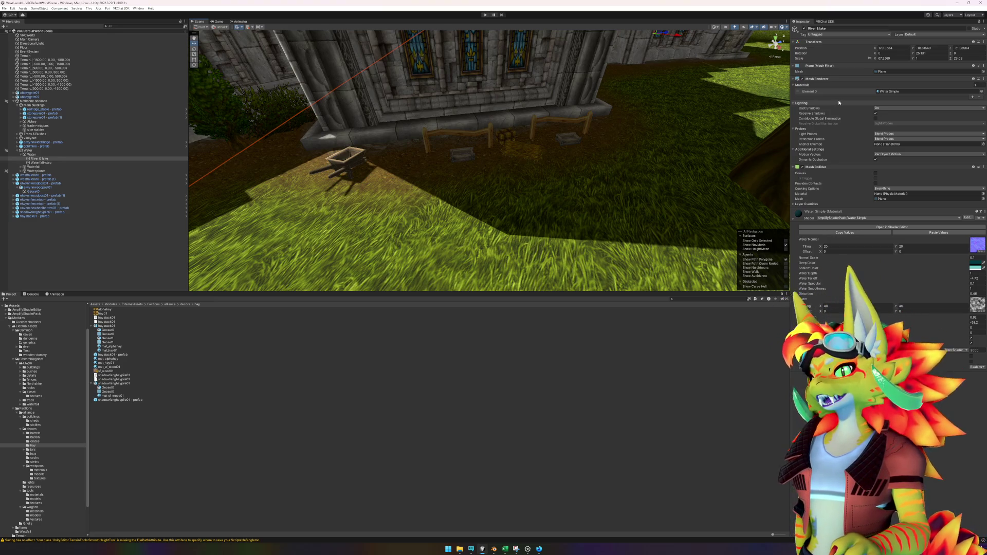
mouse_move(642, 164)
mouse_down()
mouse_move(588, 179)
mouse_move(473, 234)
mouse_move(526, 225)
mouse_up()
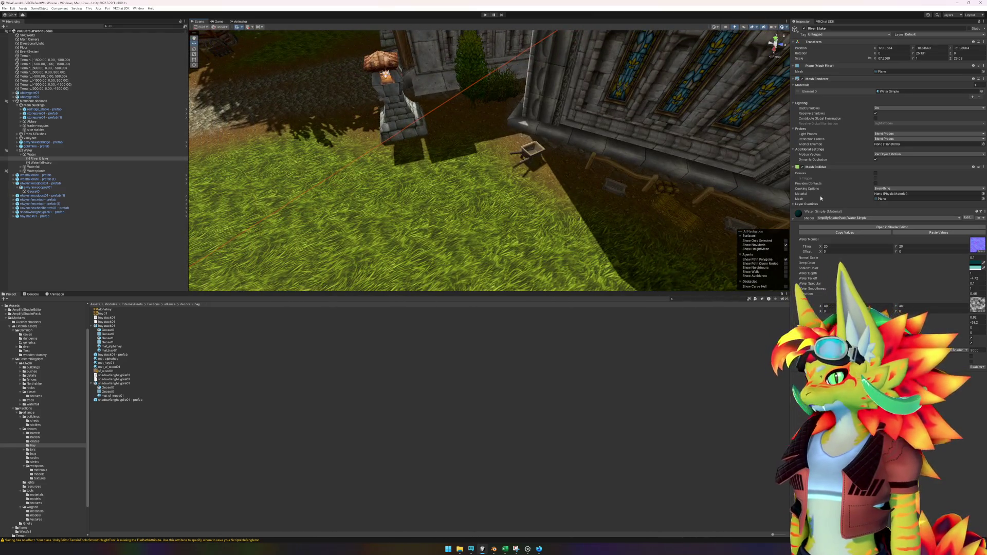
click(466, 237)
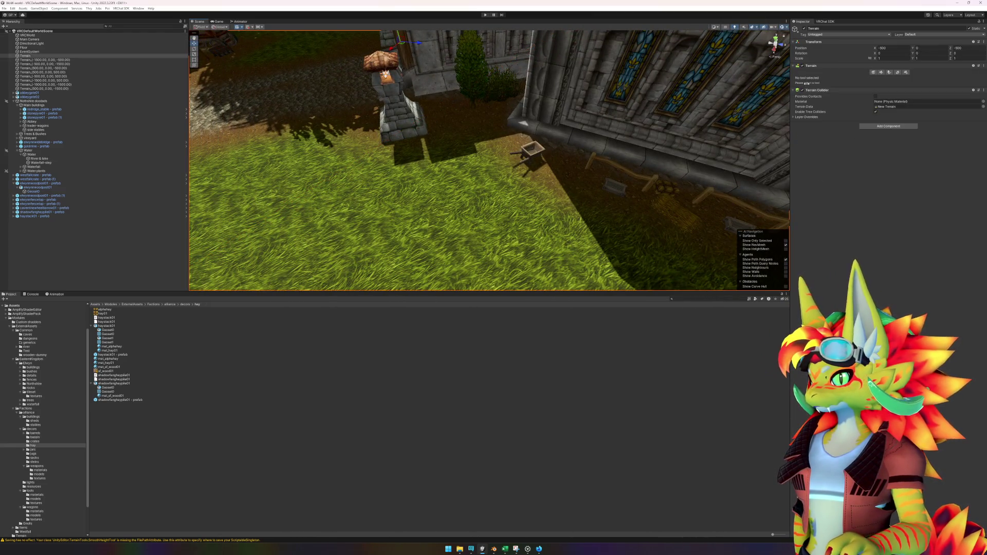
click(881, 72)
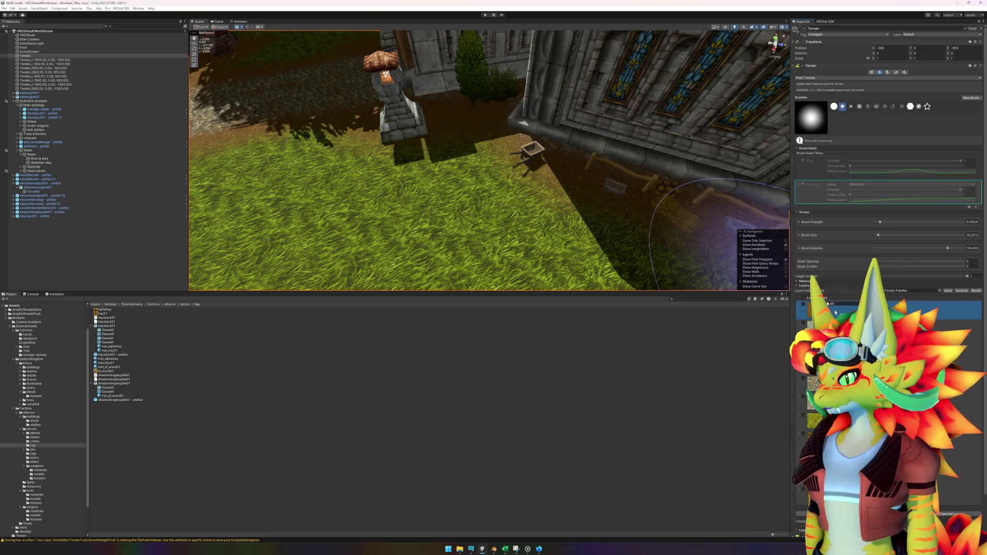
Set the terrain brush size to about 6.5 and strength to about 0.09.
scroll(682, 221, up, 1)
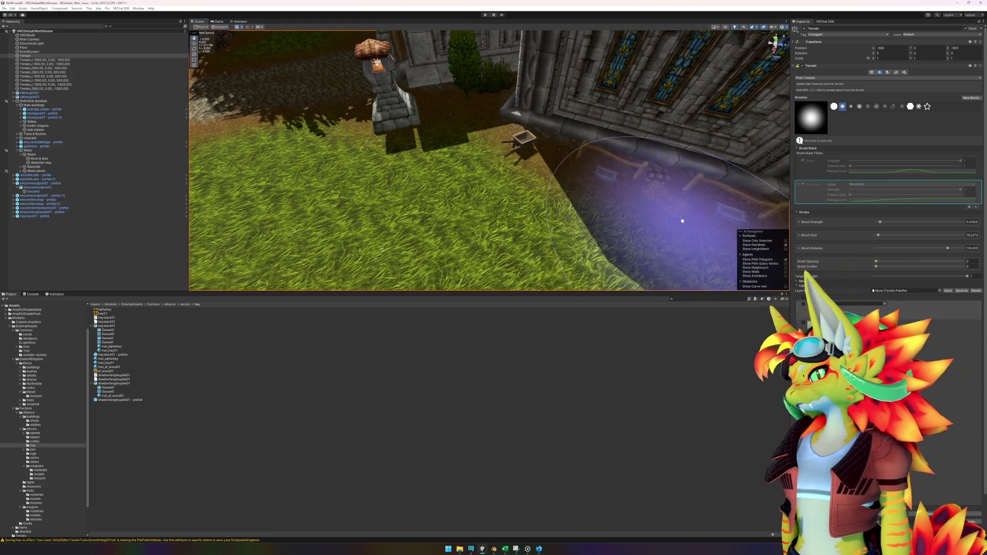
scroll(682, 220, up, 2)
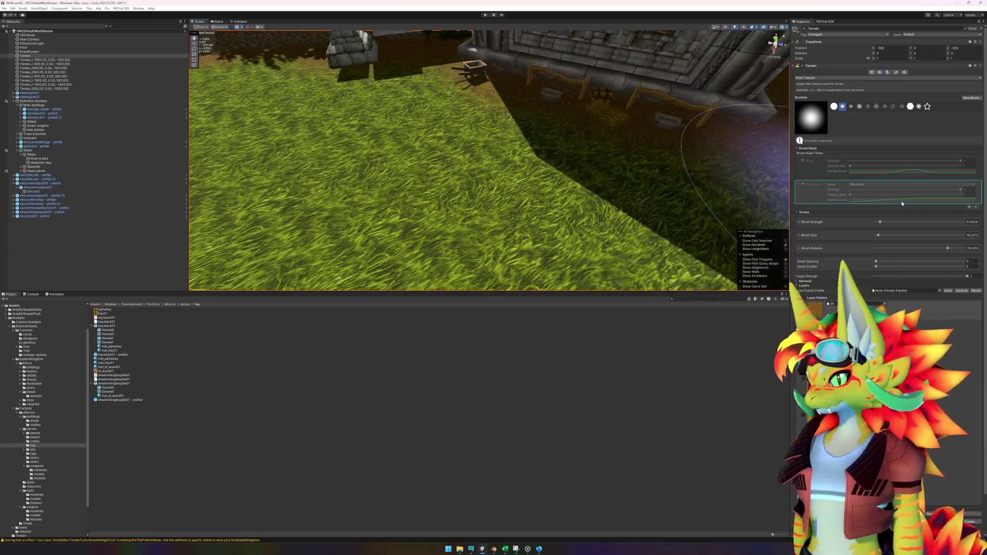
click(879, 235)
drag(879, 236, 876, 236)
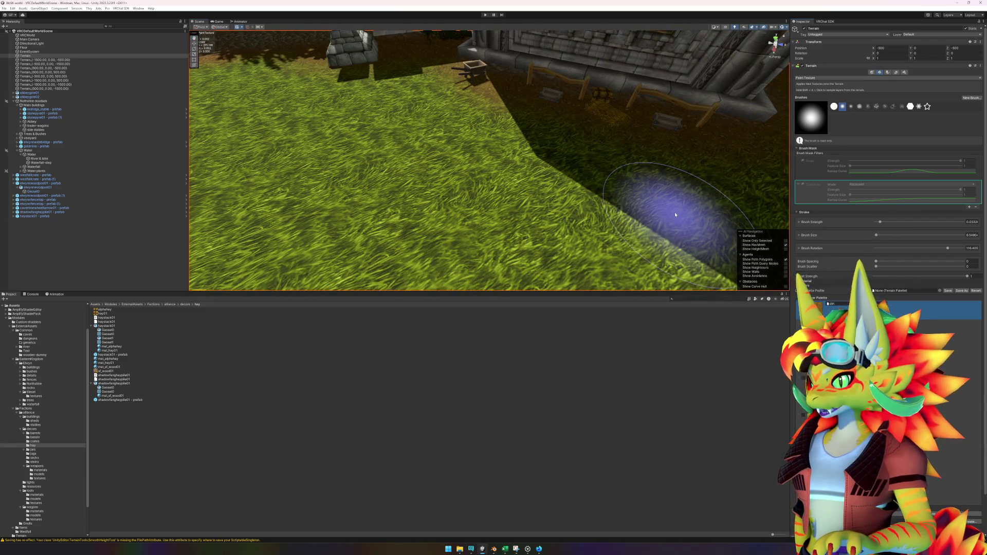
scroll(633, 181, up, 2)
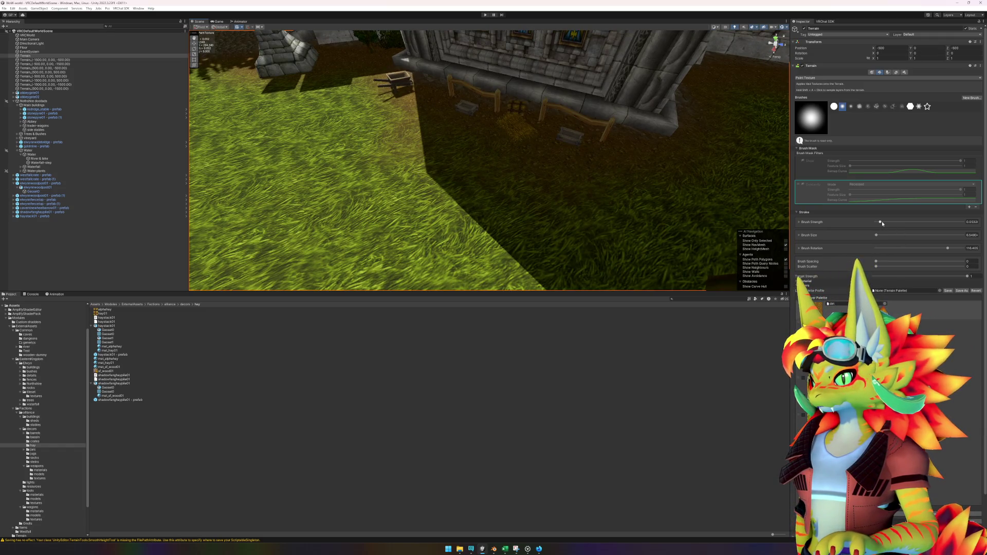
drag(881, 223, 883, 222)
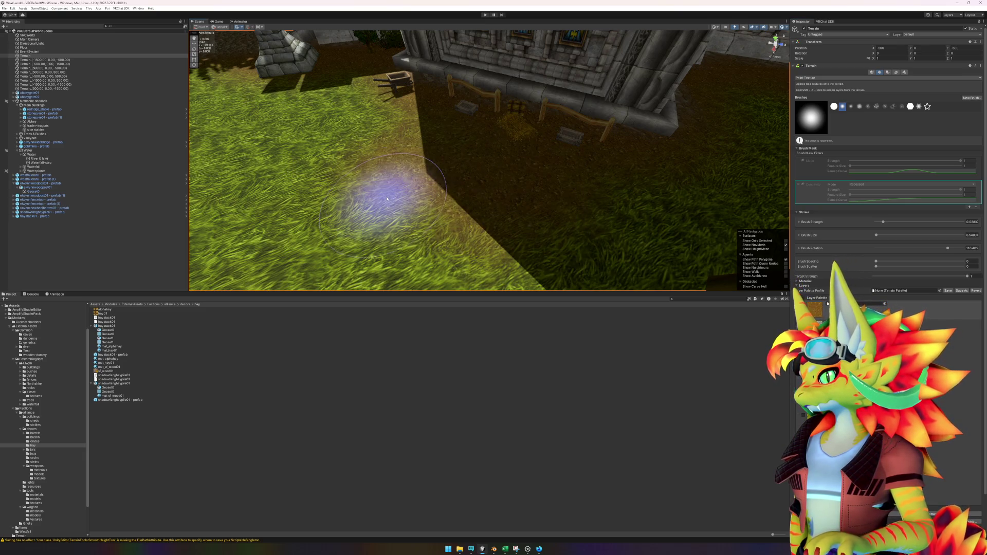
Paint grass texture along the grass-dirt edge in front of the abbey wall, then leave terrain painting.
scroll(375, 198, down, 3)
mouse_move(544, 149)
mouse_down()
mouse_move(518, 165)
mouse_move(591, 210)
mouse_move(463, 170)
mouse_move(326, 150)
mouse_move(498, 199)
mouse_move(362, 160)
mouse_move(326, 106)
mouse_move(308, 139)
mouse_move(293, 144)
mouse_move(296, 107)
mouse_move(286, 128)
mouse_move(392, 159)
mouse_up()
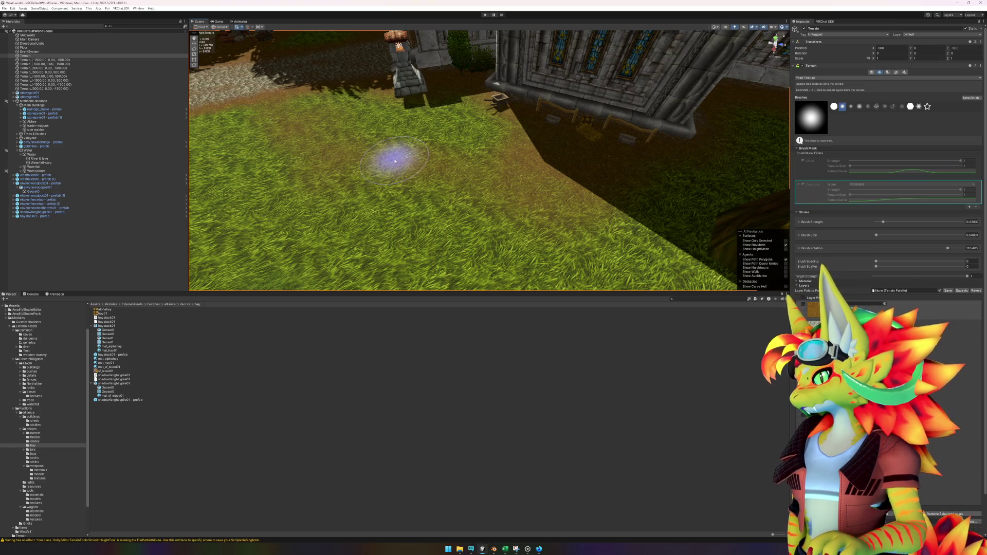
scroll(418, 165, up, 3)
scroll(509, 154, up, 3)
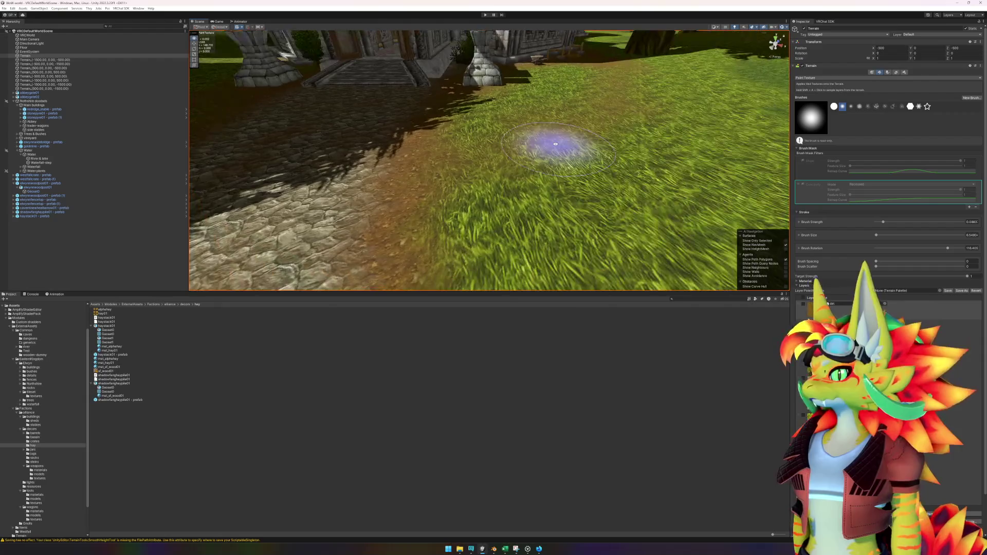
scroll(622, 153, down, 5)
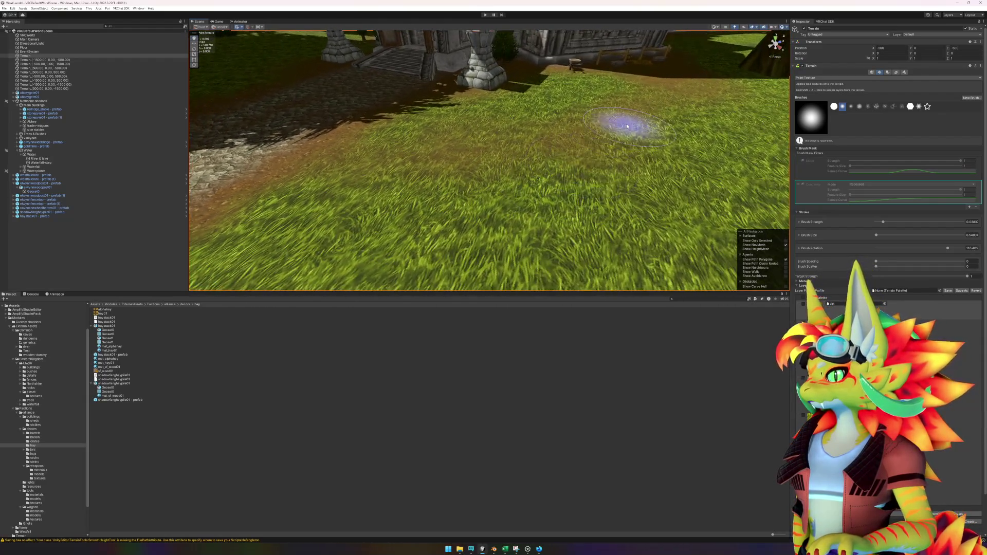
key(w)
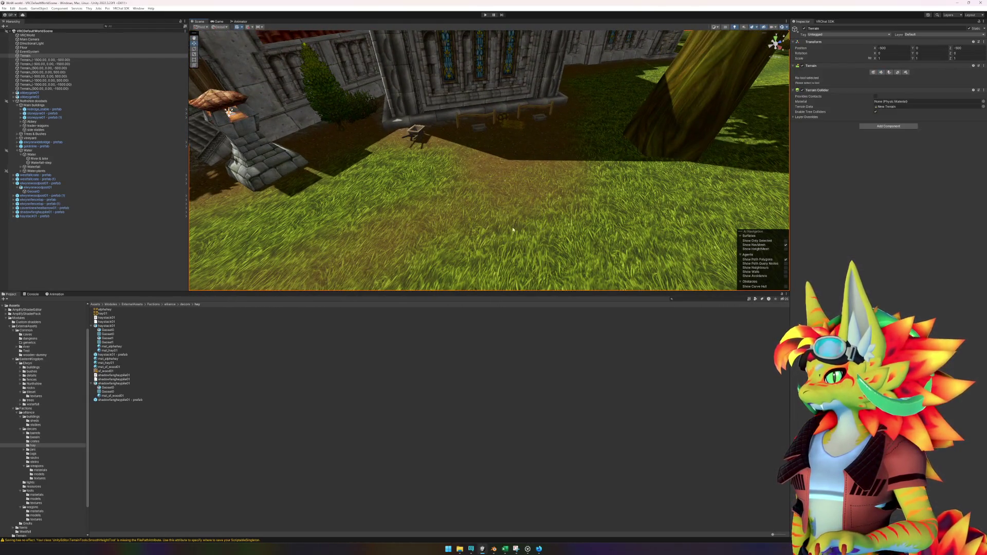
click(539, 549)
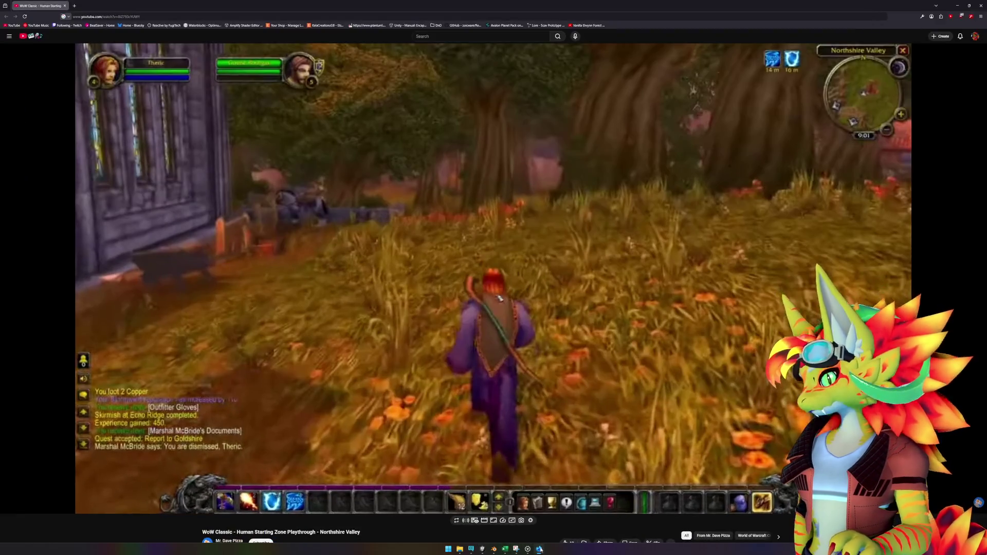
click(489, 305)
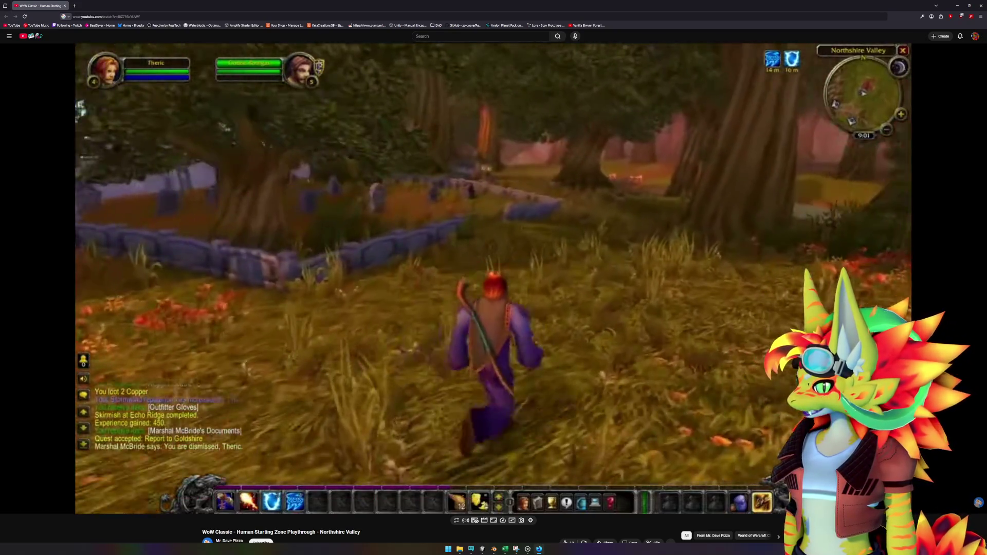
click(489, 305)
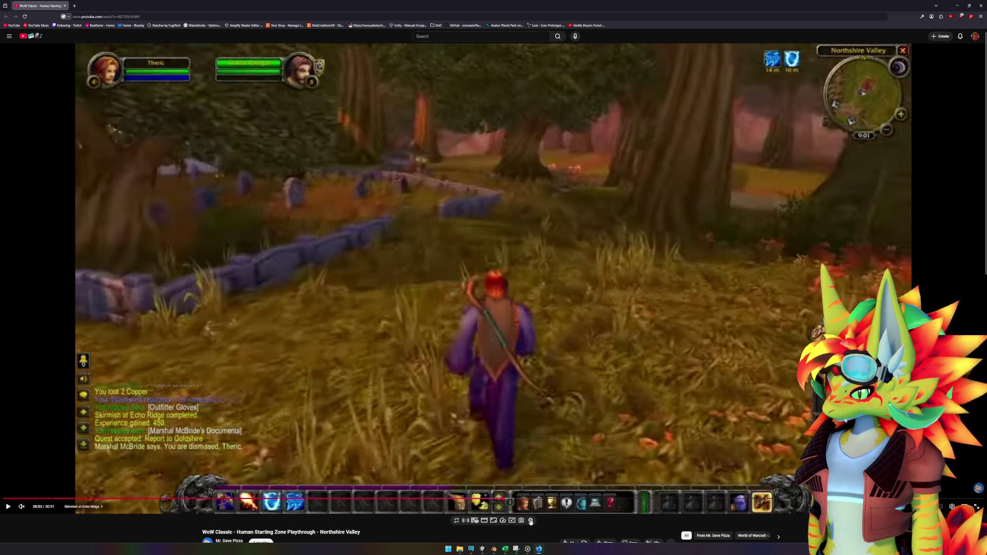
click(506, 549)
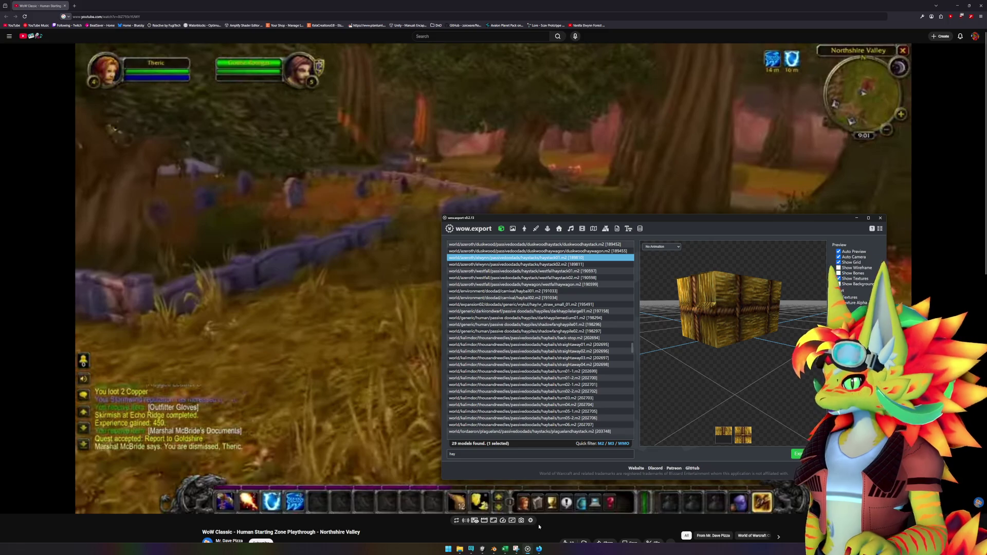
click(494, 549)
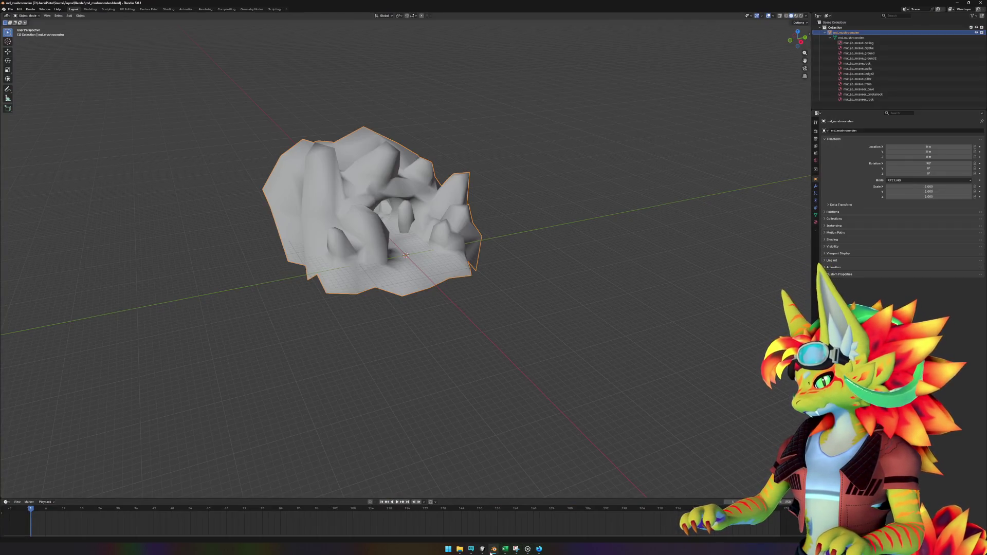
click(482, 549)
mouse_move(590, 146)
mouse_down()
mouse_move(489, 214)
mouse_move(439, 220)
mouse_up()
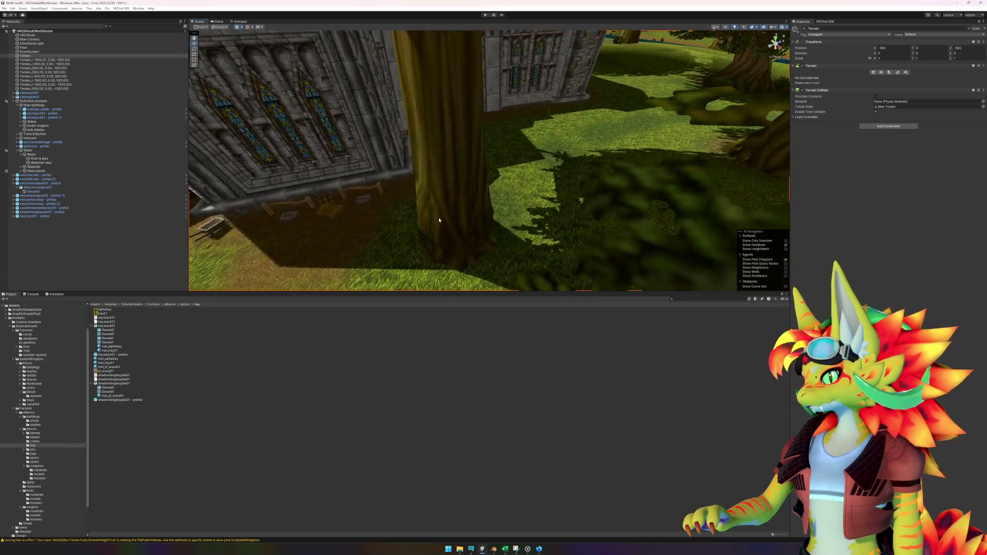
mouse_move(538, 204)
mouse_down()
mouse_move(537, 213)
mouse_move(677, 230)
mouse_move(594, 217)
mouse_move(573, 233)
mouse_move(438, 237)
mouse_move(419, 254)
mouse_move(319, 261)
mouse_move(473, 241)
mouse_up()
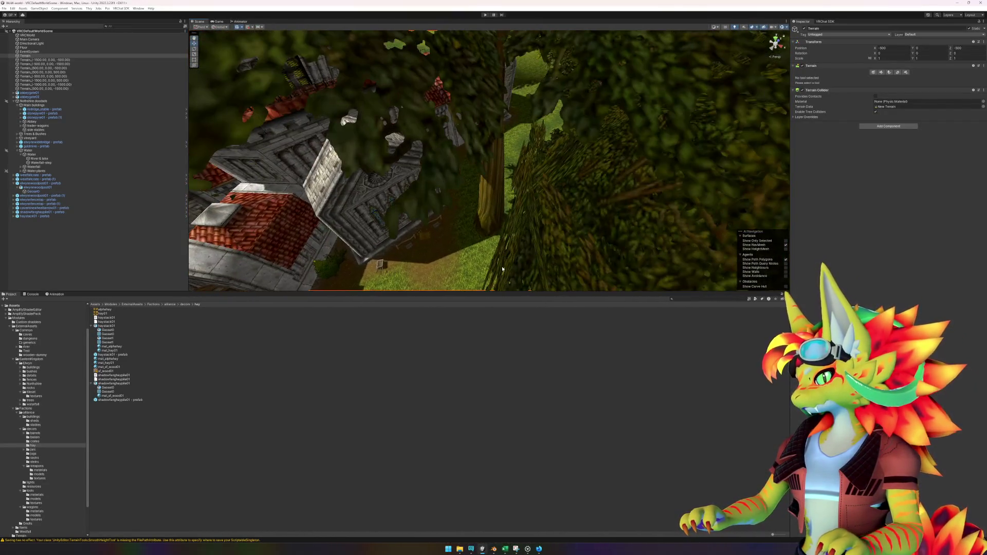
click(486, 249)
scroll(346, 267, down, 10)
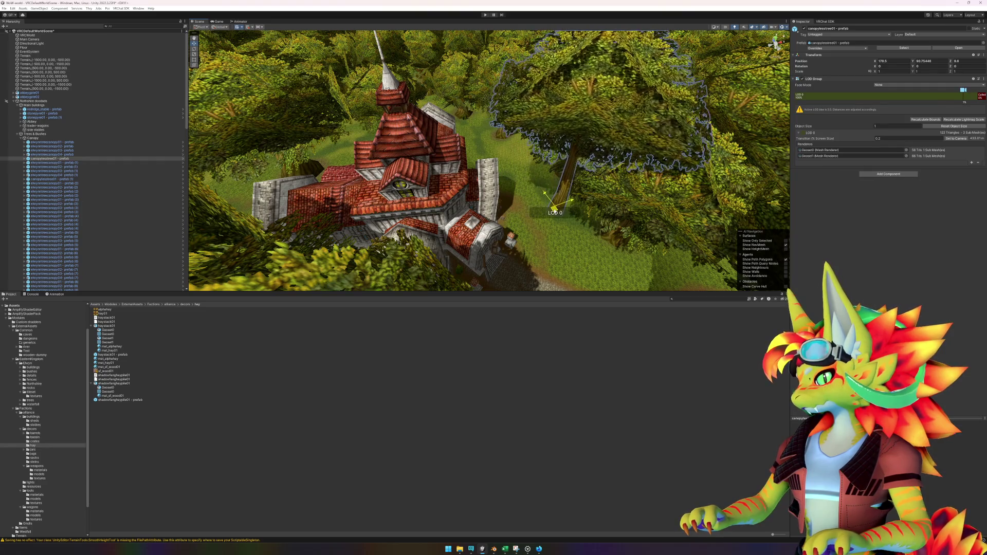
drag(526, 212, 513, 205)
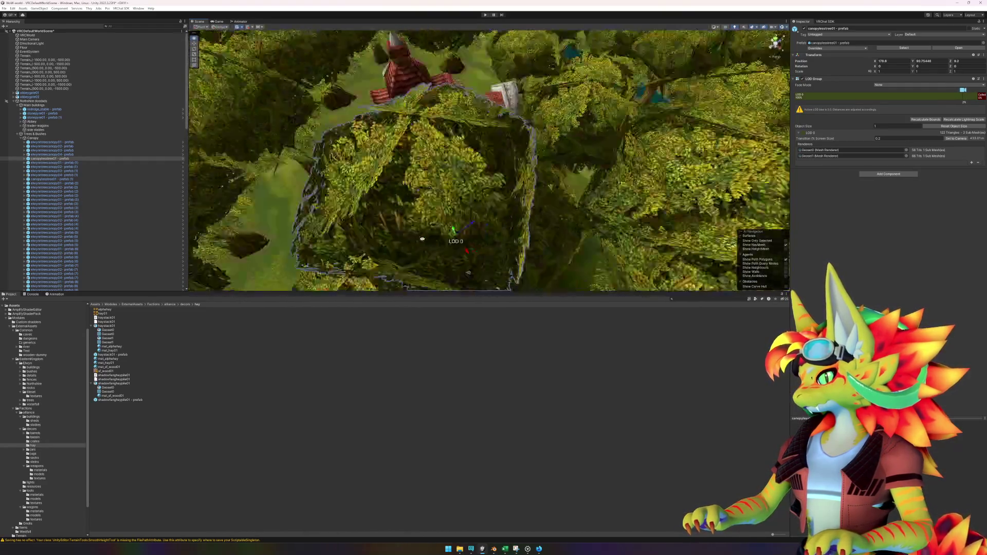
mouse_move(422, 239)
mouse_down()
mouse_move(364, 249)
mouse_move(348, 278)
mouse_up()
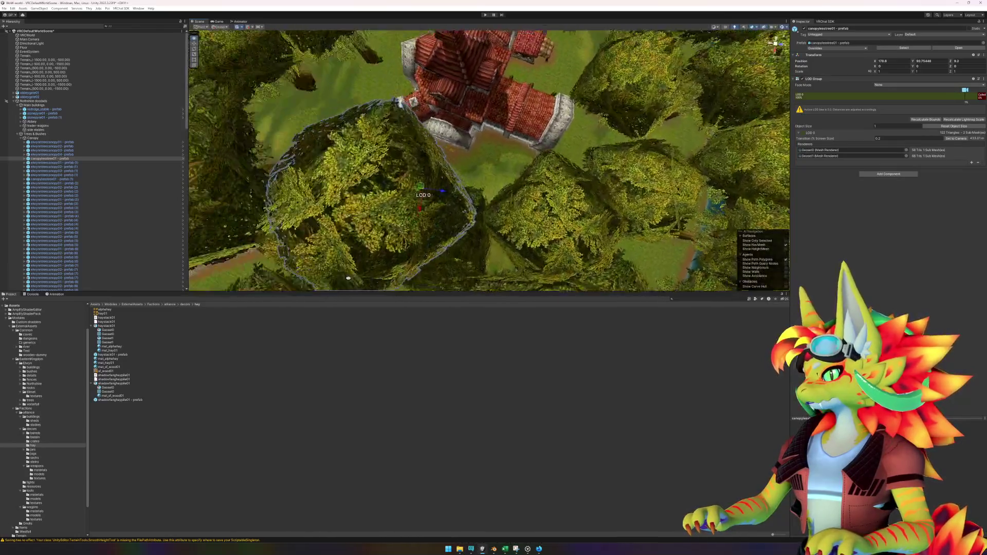
scroll(384, 262, up, 10)
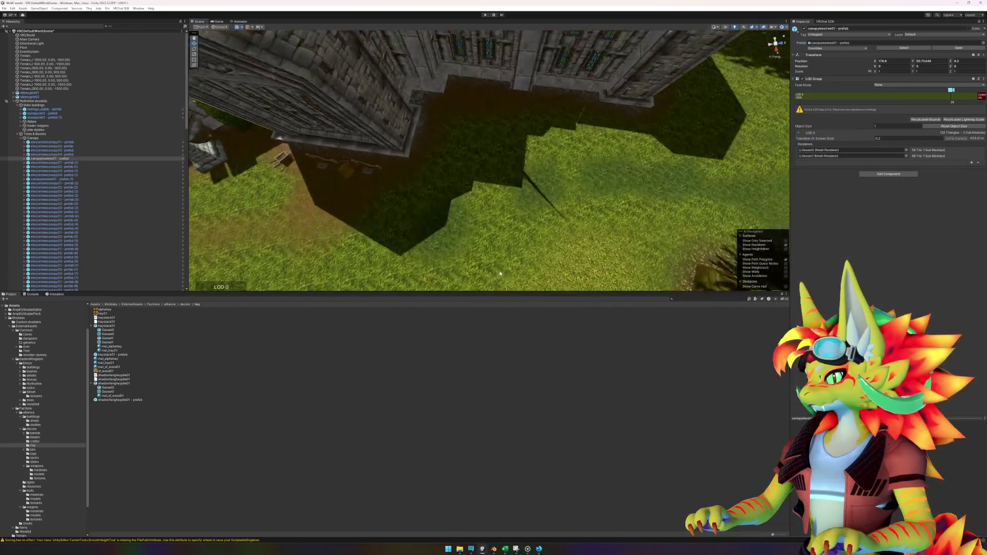
drag(524, 269, 597, 191)
click(576, 409)
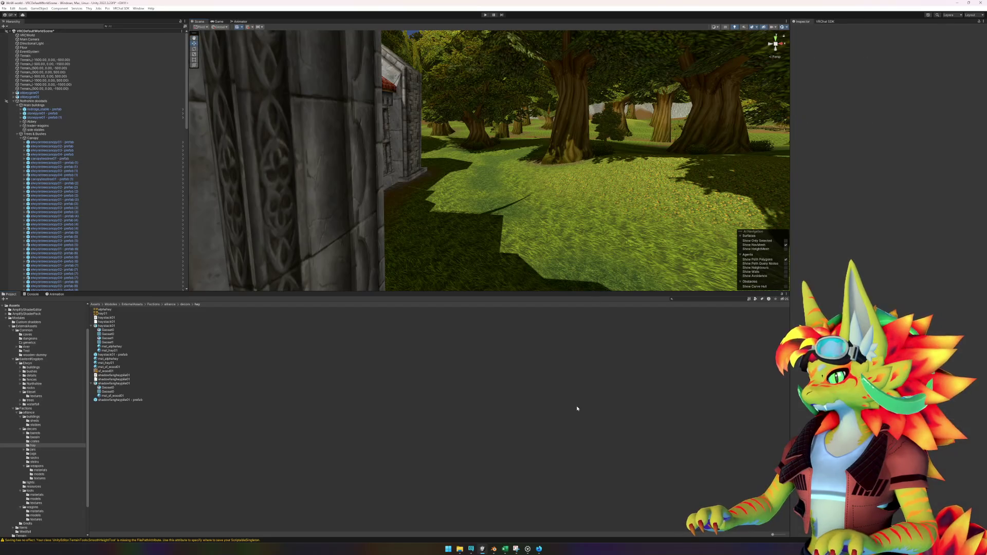
mouse_move(606, 227)
mouse_down()
mouse_move(584, 213)
mouse_move(598, 160)
mouse_move(452, 203)
mouse_move(493, 213)
mouse_up()
click(538, 549)
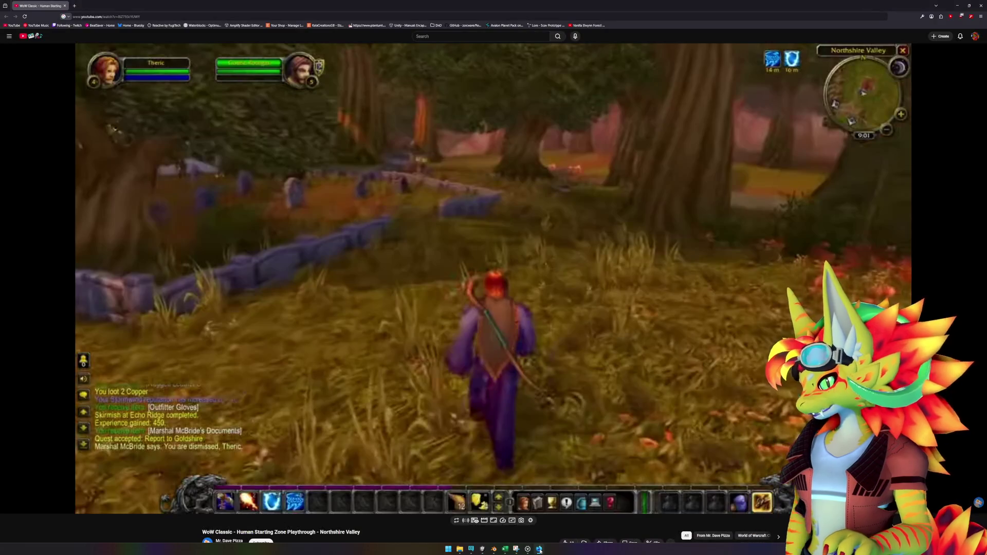
click(539, 550)
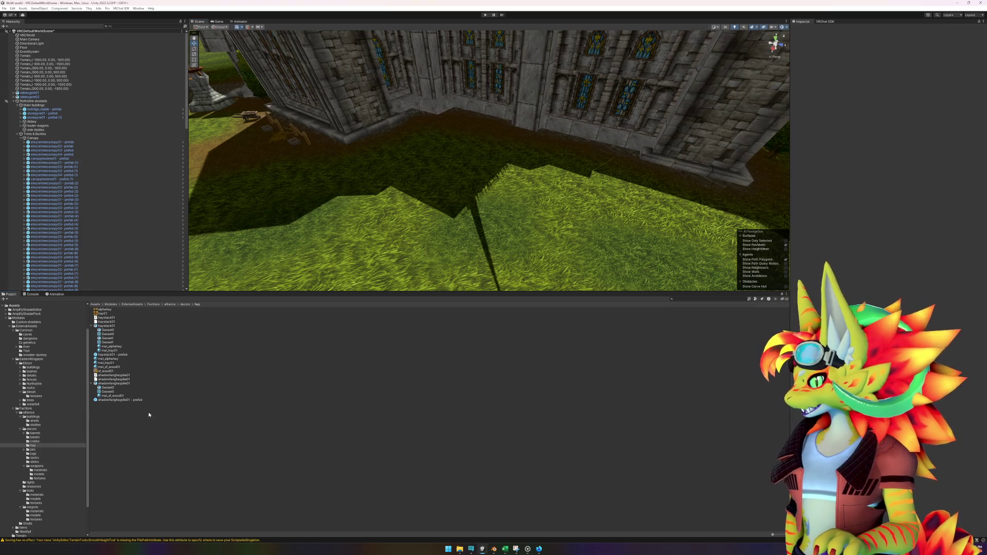
Collapse the hay model assets and create new subfolders inside the Hay folder.
click(92, 327)
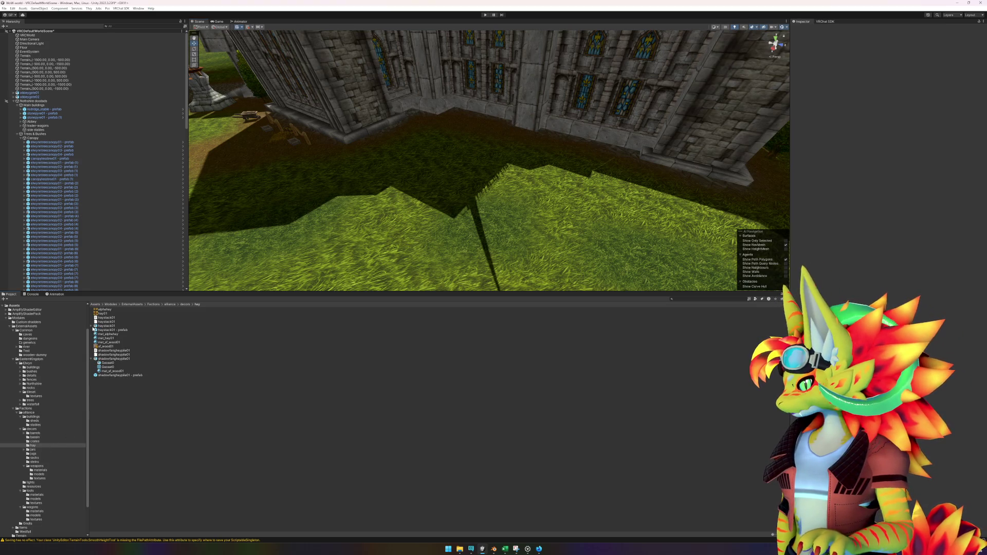
click(91, 360)
right_click(123, 412)
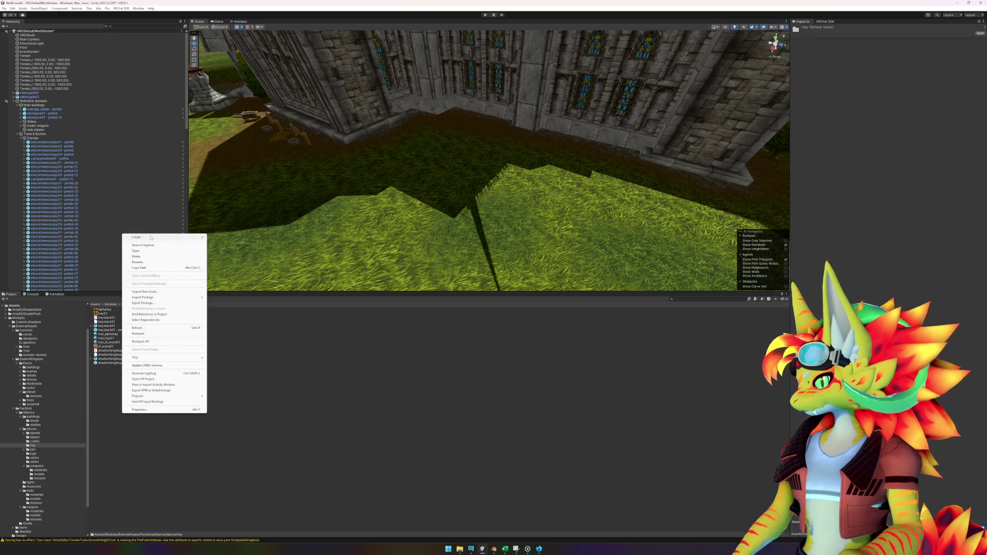
click(141, 403)
right_click(141, 406)
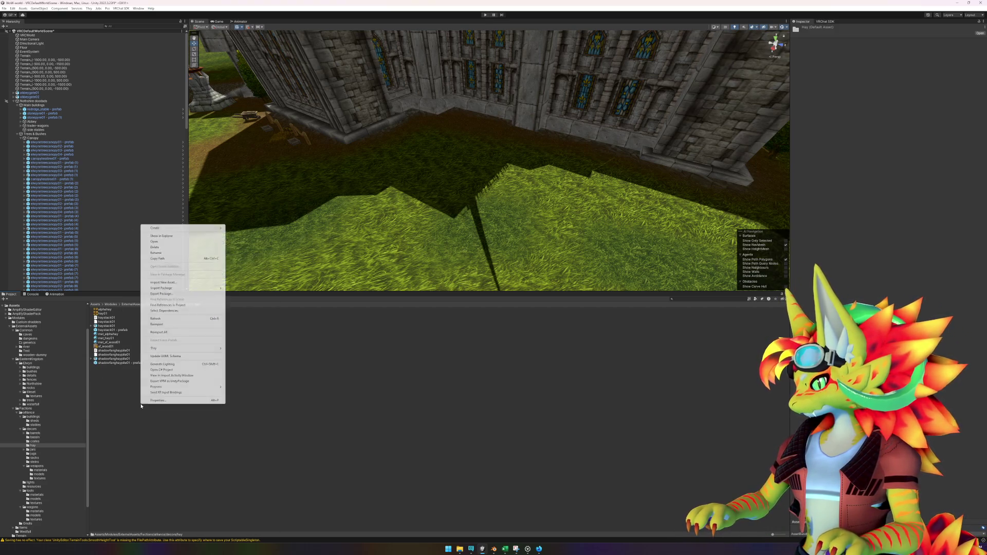
mouse_move(180, 228)
click(251, 247)
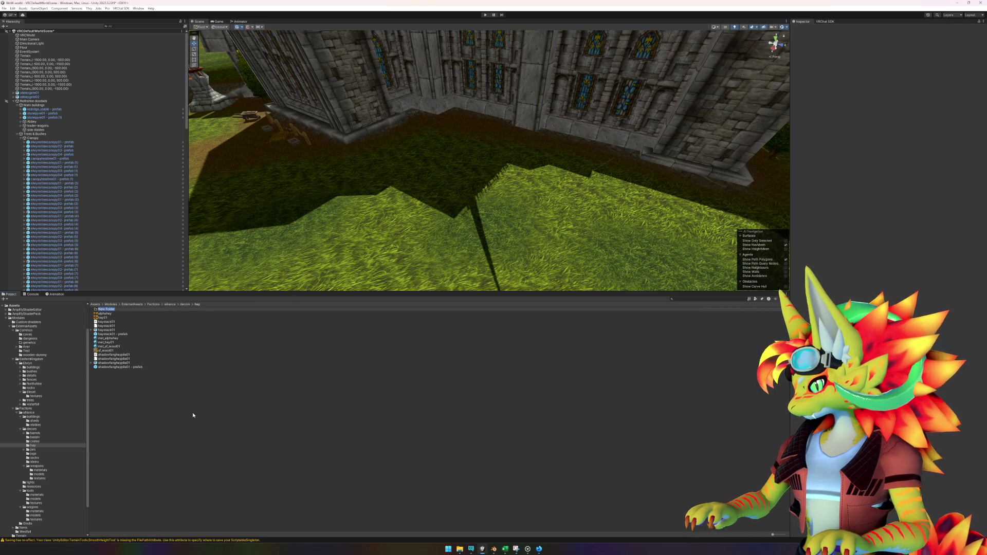
key(Return)
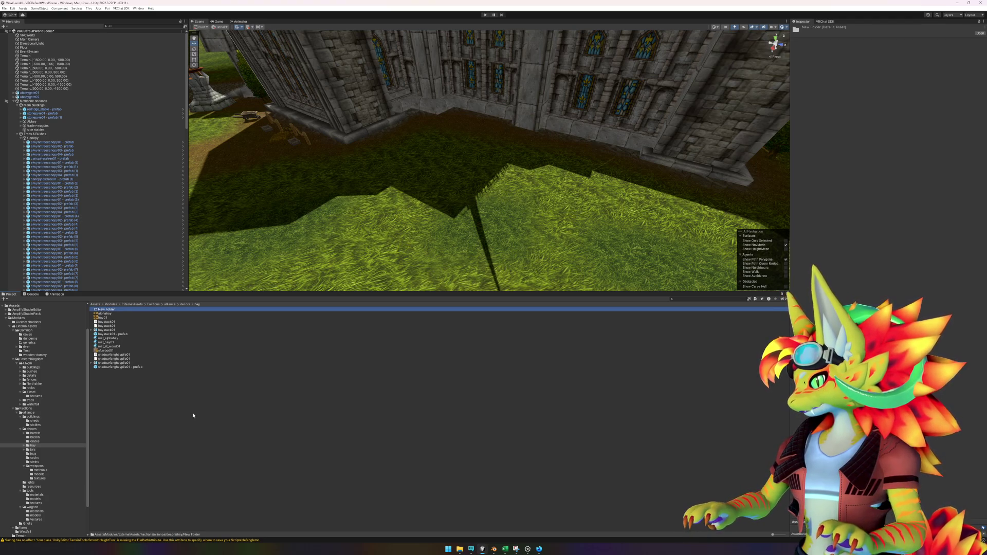
key(ctrl+d)
key(ctrl+d)
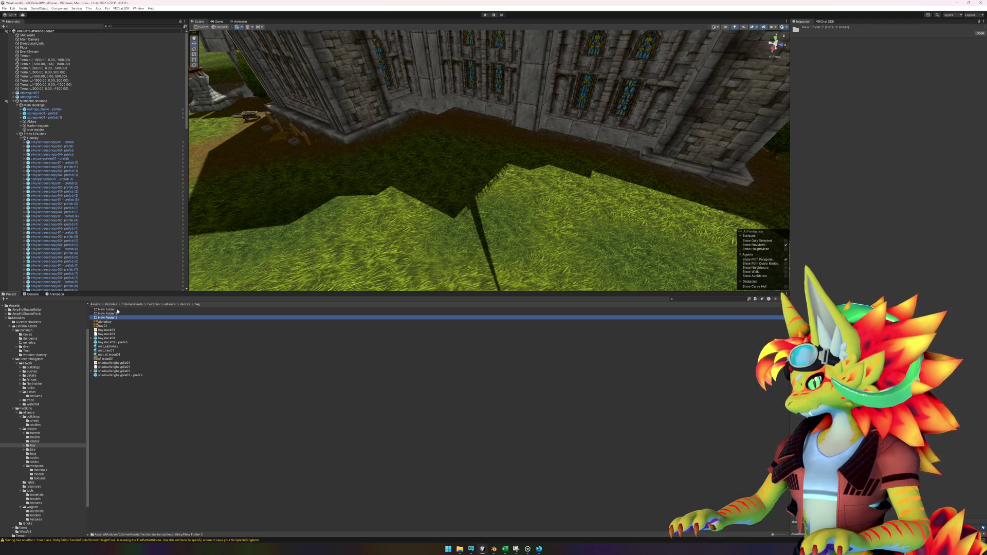
Rename the three new folders to models, textures and materials.
click(117, 310)
key(F2)
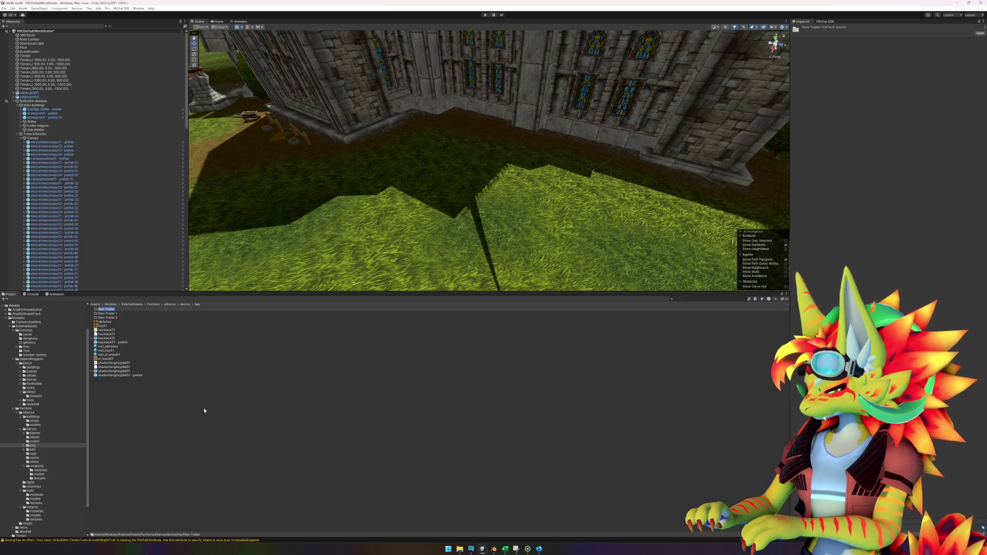
text(models)
key(Return)
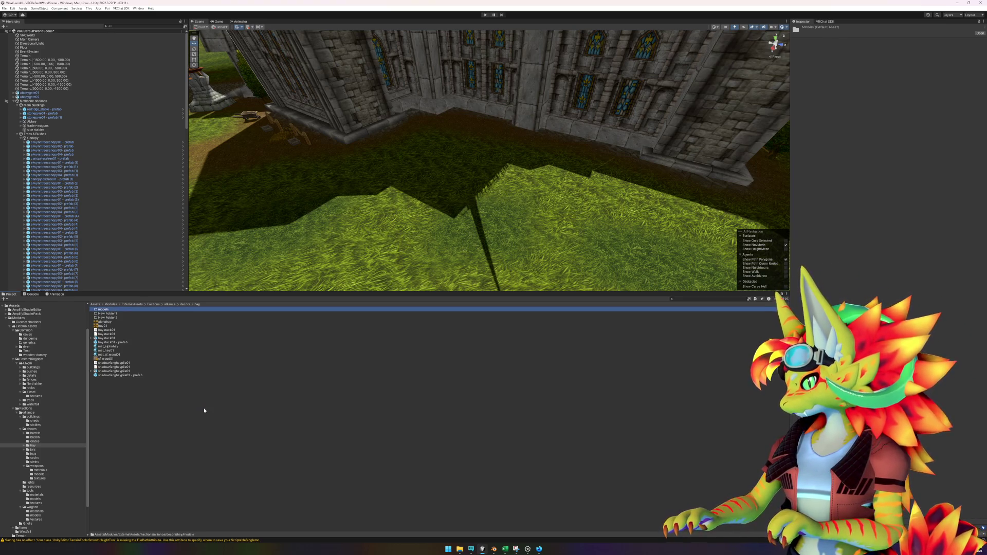
key(Down)
key(F2)
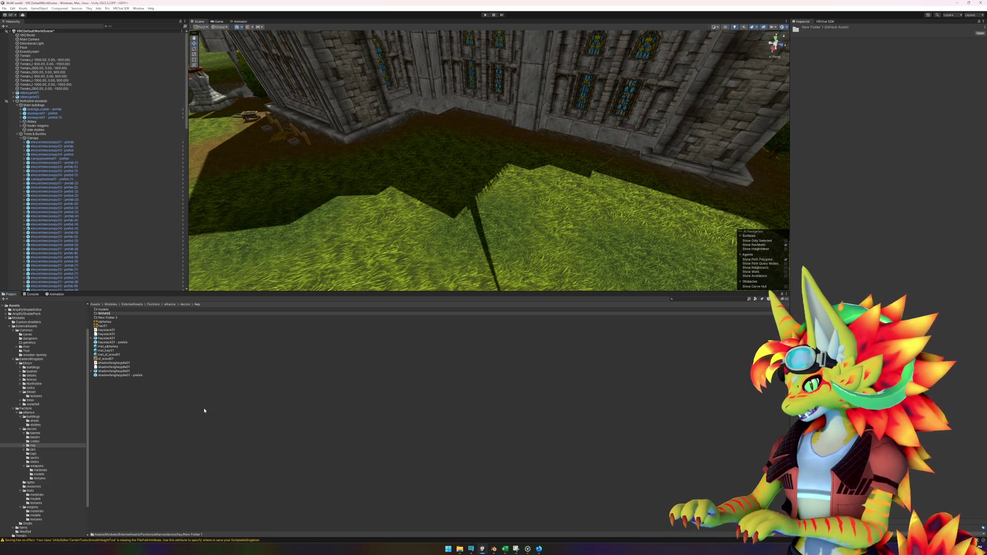
key(Return)
key(Up)
key(F2)
text(materials)
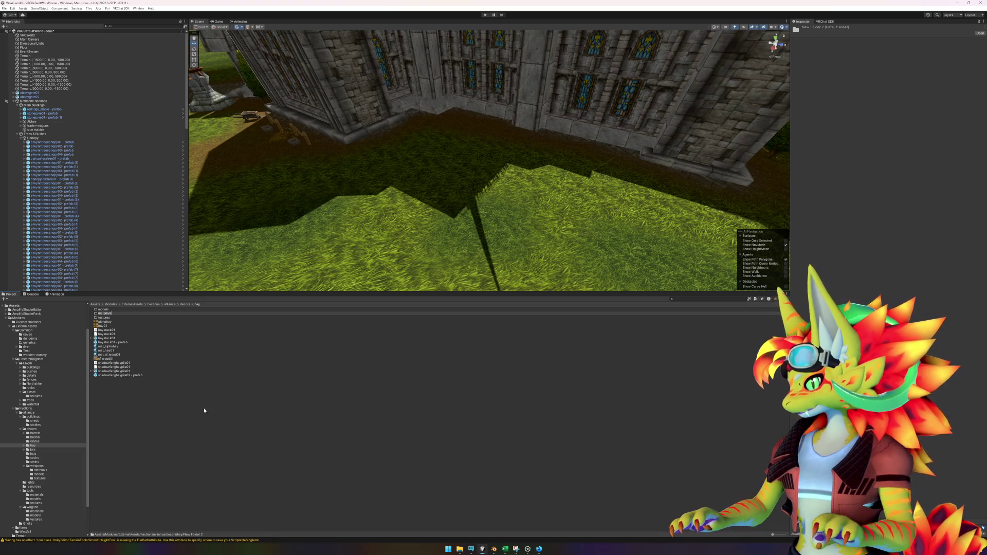
key(Return)
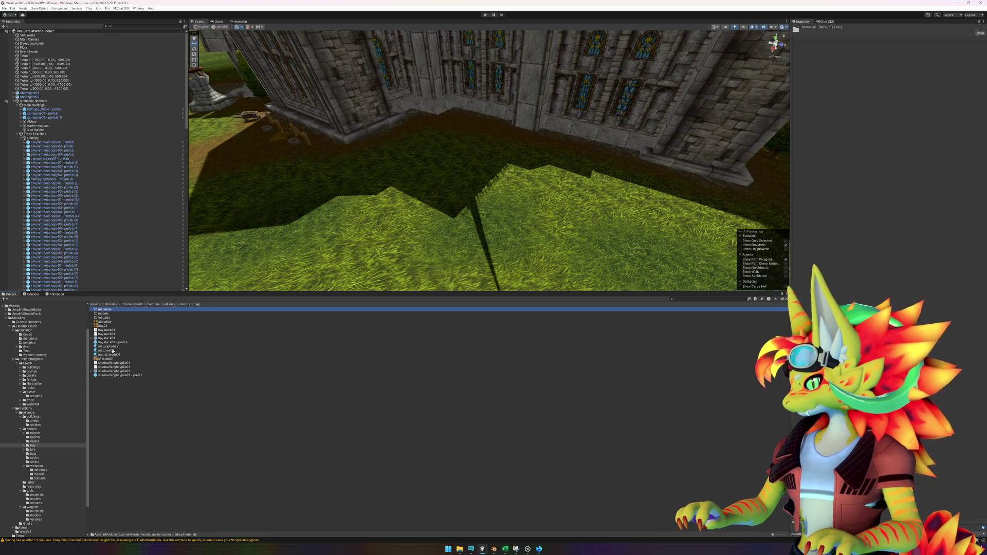
Move the three hay materials into the materials folder.
click(108, 346)
shift+click(109, 356)
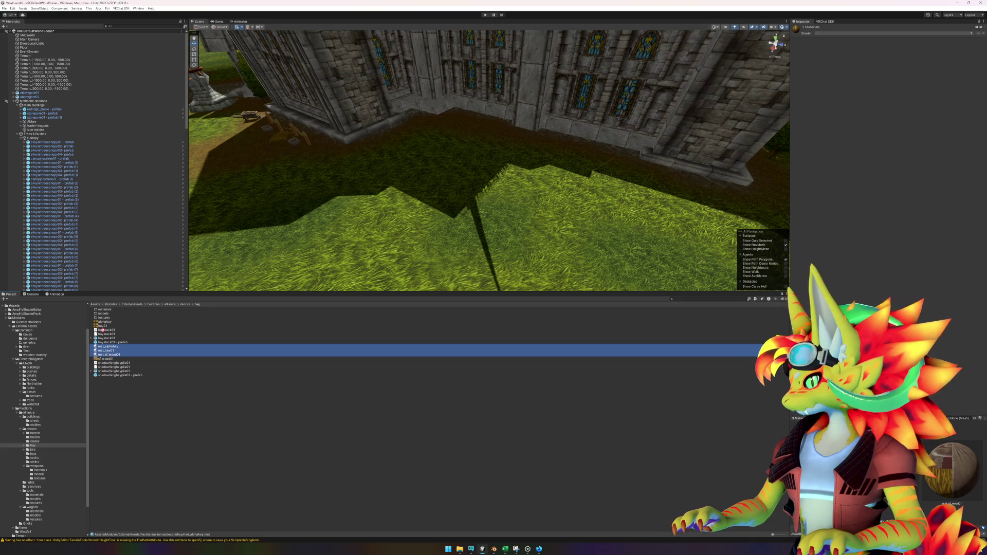
drag(102, 330, 107, 309)
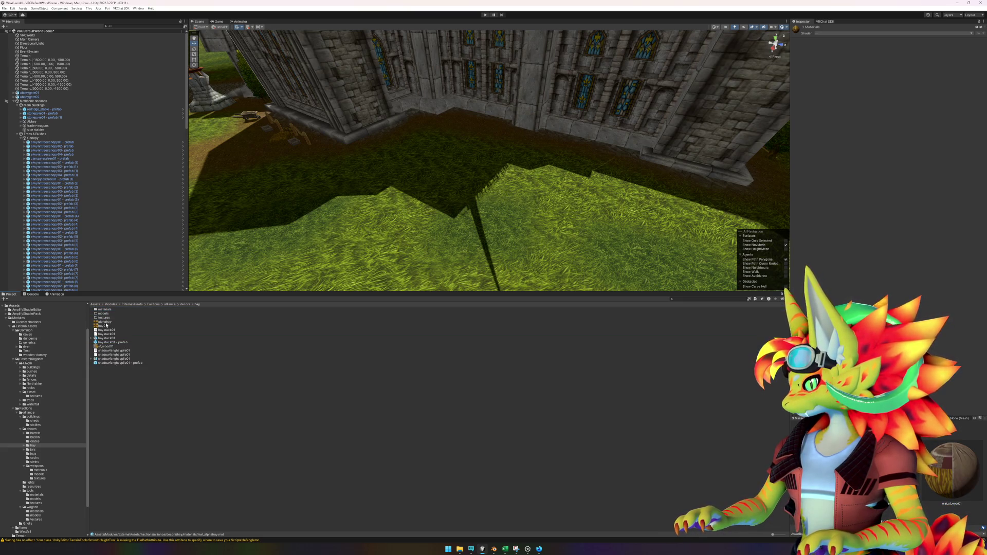
Move the haystack01 and shadowfanghaypile01 model files into the models folder.
click(105, 322)
click(105, 330)
shift+click(105, 334)
shift+click(105, 338)
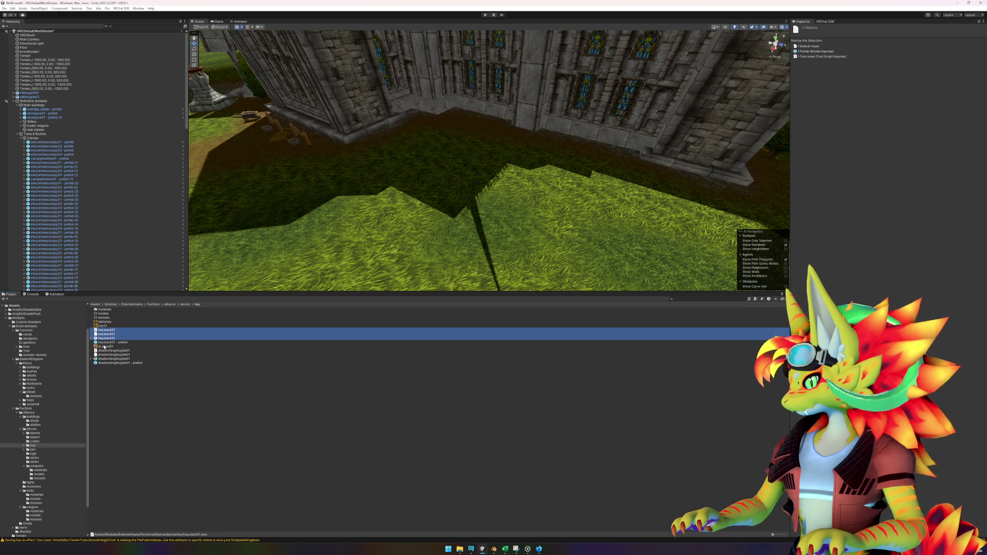
ctrl+click(105, 350)
ctrl+click(105, 354)
ctrl+click(105, 358)
drag(105, 358, 109, 316)
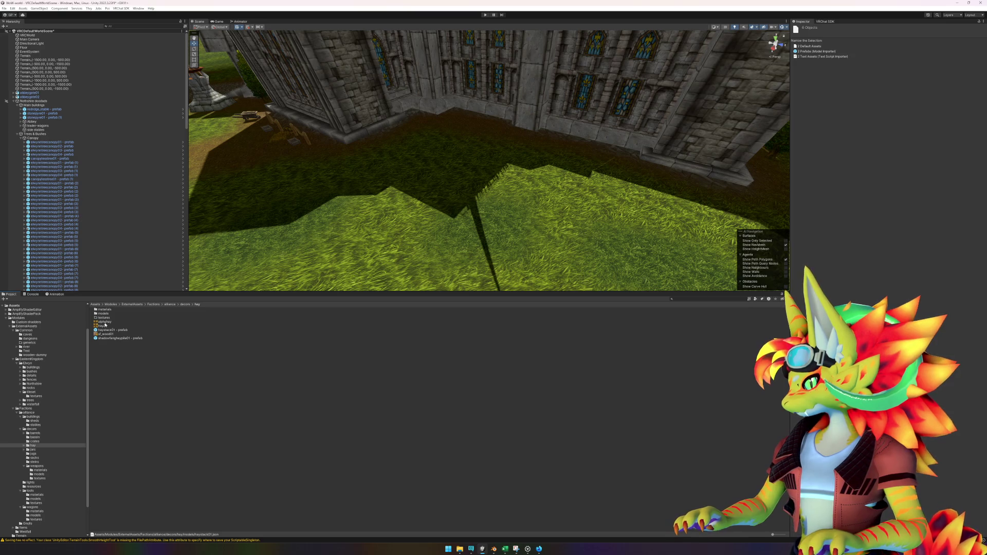
Move the alphahay, hay01 and sf_wood01 textures into the textures folder.
click(106, 322)
shift+click(102, 326)
ctrl+click(106, 334)
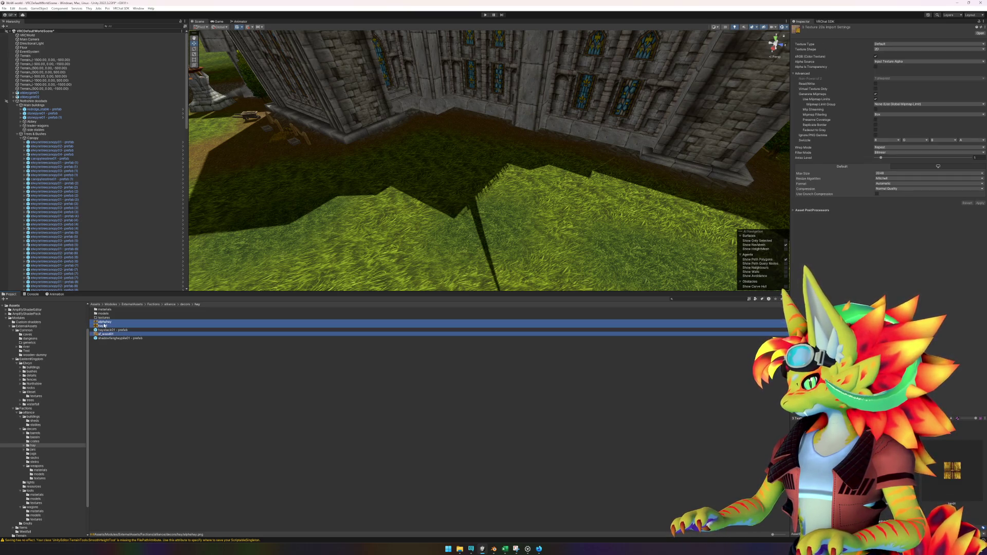
mouse_move(105, 334)
mouse_down()
mouse_move(102, 318)
mouse_move(118, 318)
mouse_up()
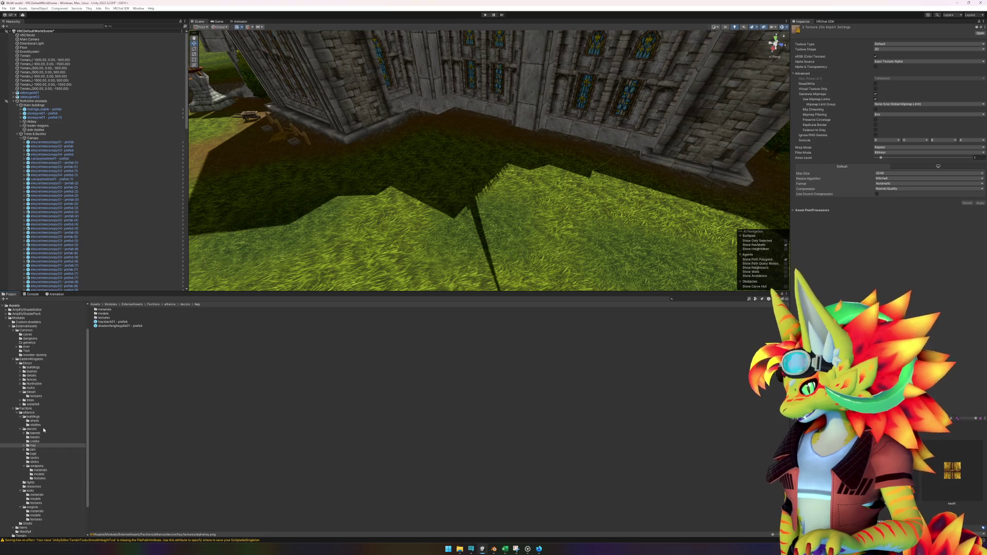
Open the elwynnstonefencepost prefab from the fences folder and select its Geoset0 mesh.
click(31, 380)
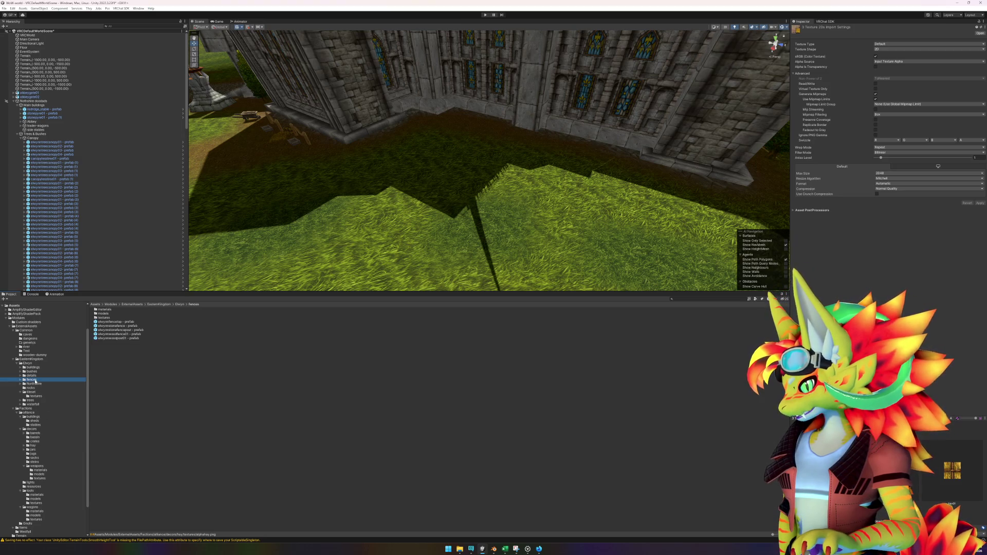
click(120, 331)
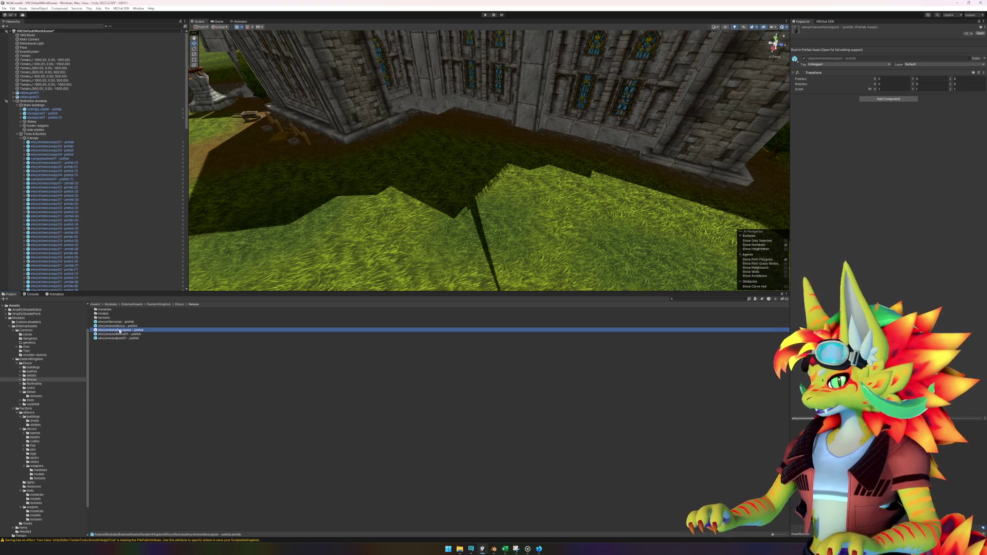
double_click(120, 331)
click(38, 42)
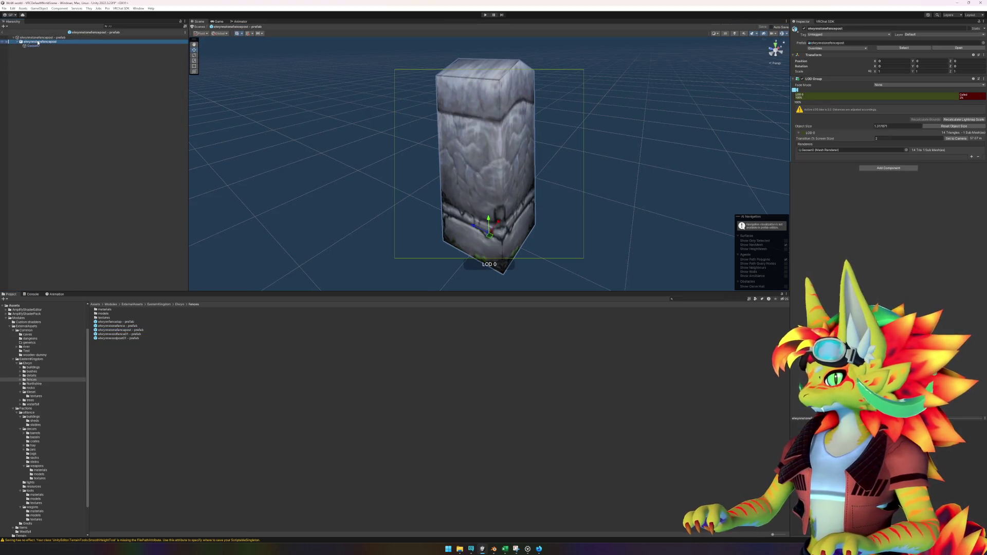
click(41, 45)
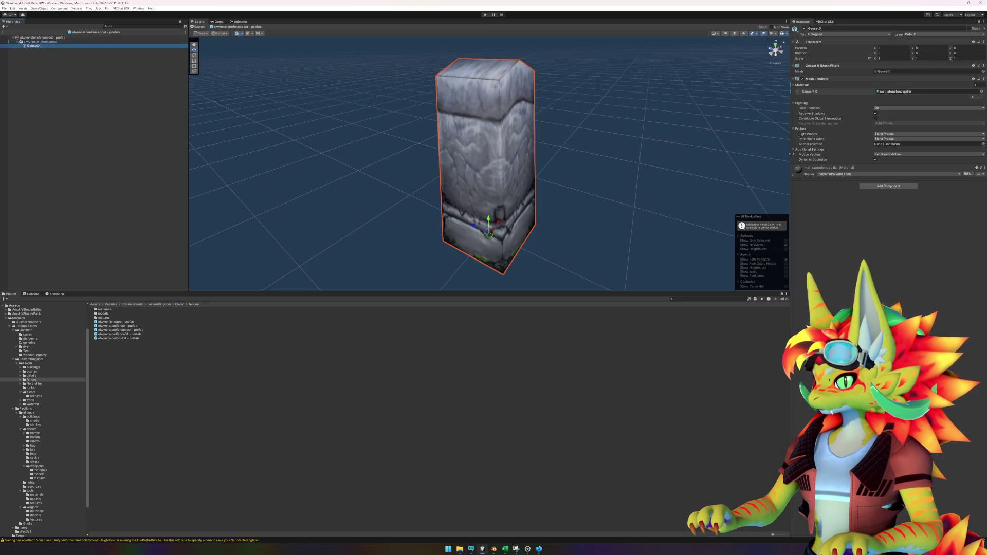
Add a Mesh Collider to Geoset0, then exit and save the stone fence post prefab.
click(884, 186)
text(mesh)
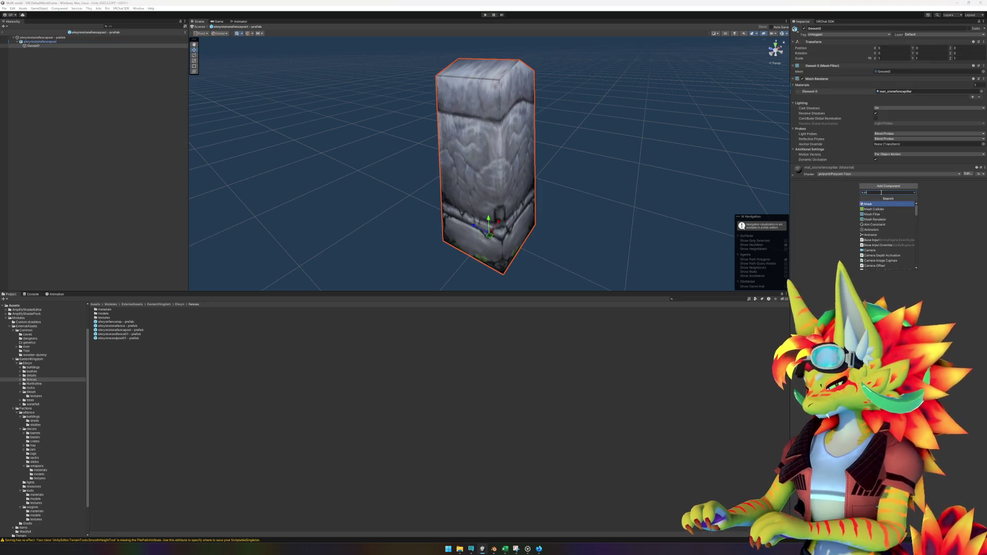
key(Return)
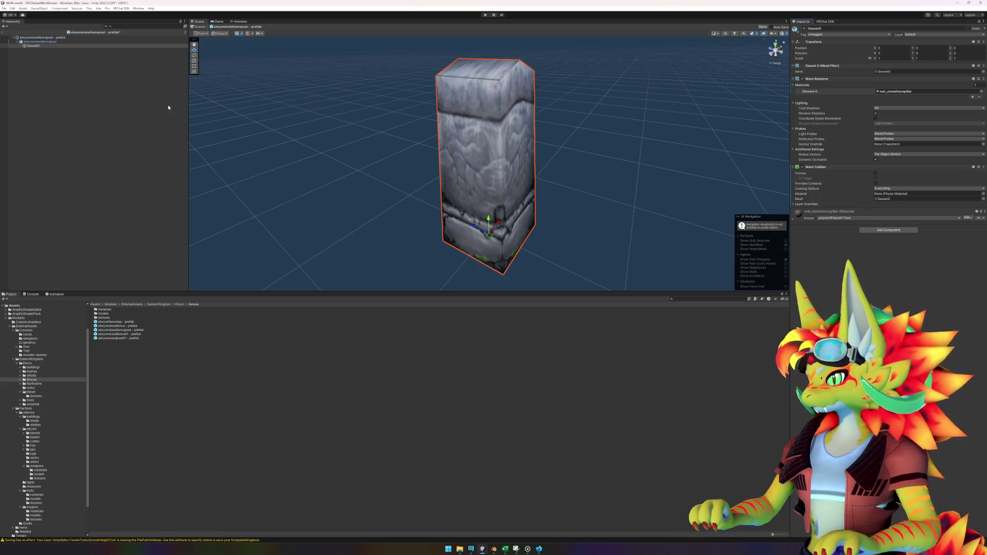
click(3, 32)
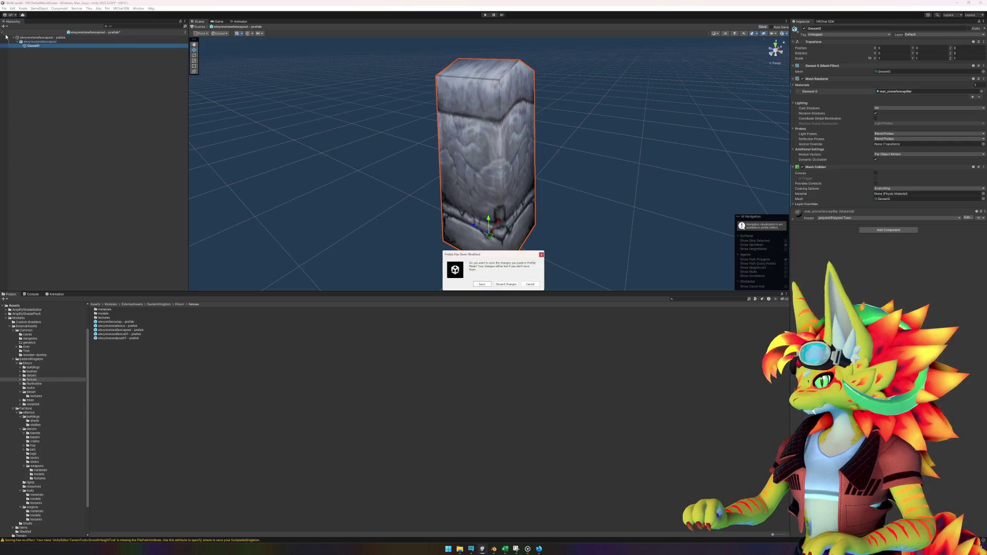
click(478, 285)
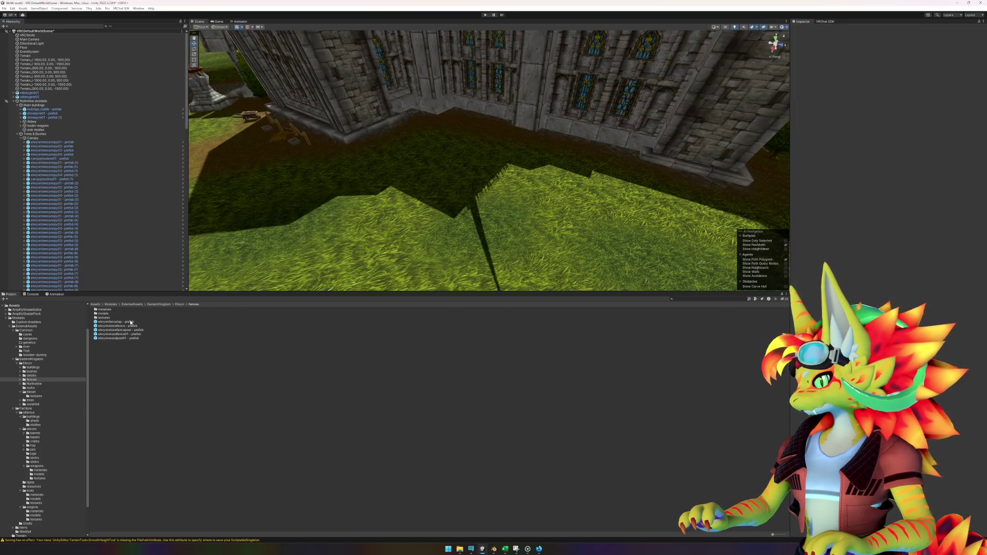
Open the elwynnfencetop prefab, add a Mesh Collider to its Geoset0 mesh, and exit Prefab Mode.
double_click(115, 322)
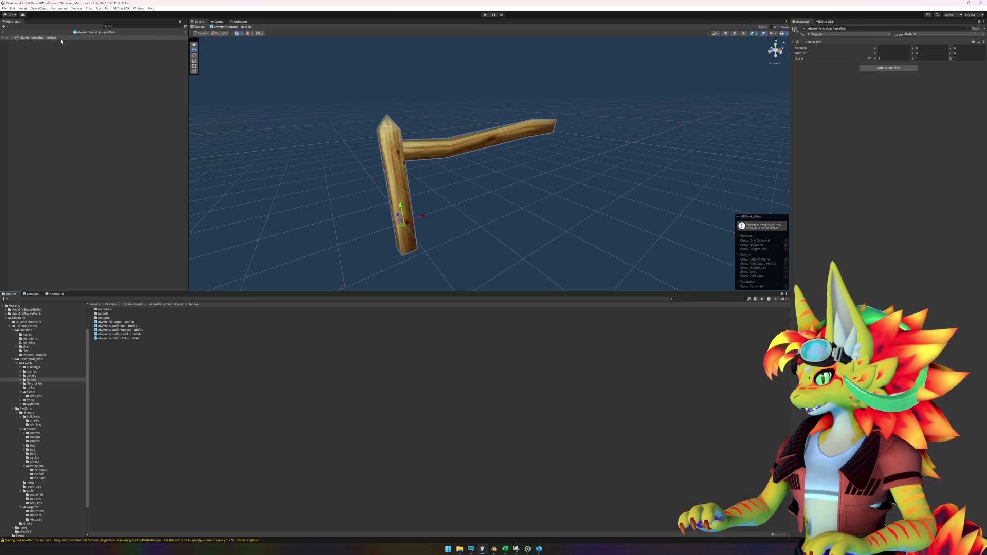
click(14, 39)
click(14, 37)
click(34, 41)
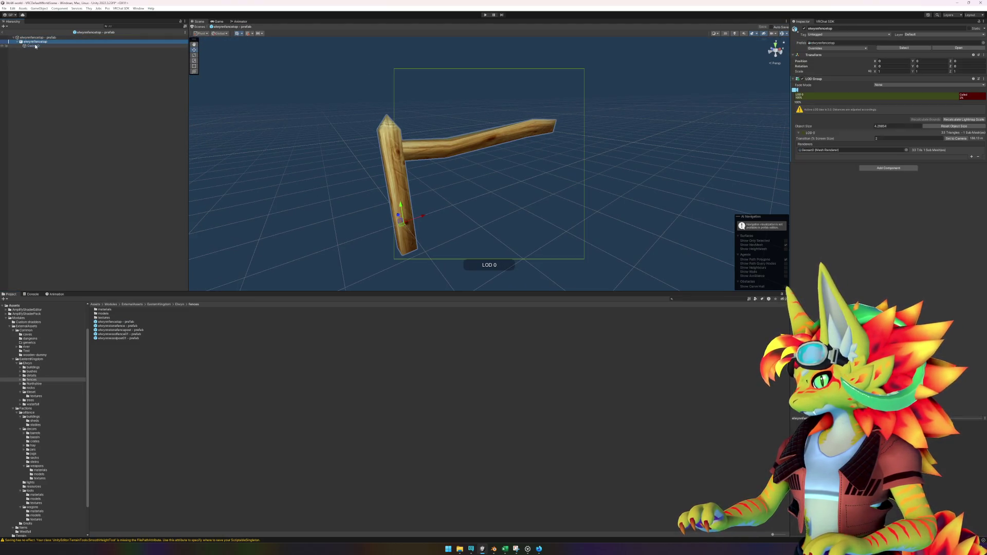
click(34, 45)
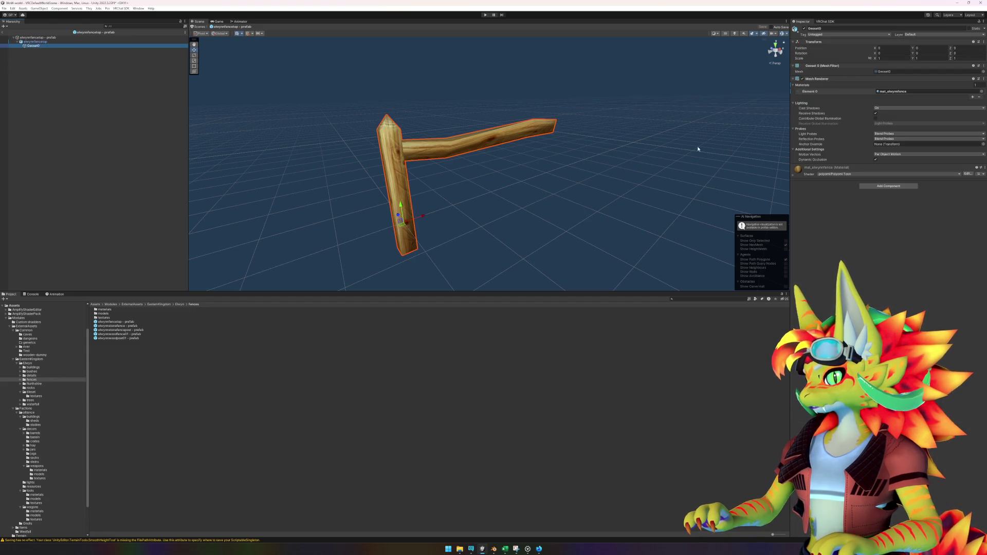
click(885, 187)
click(873, 204)
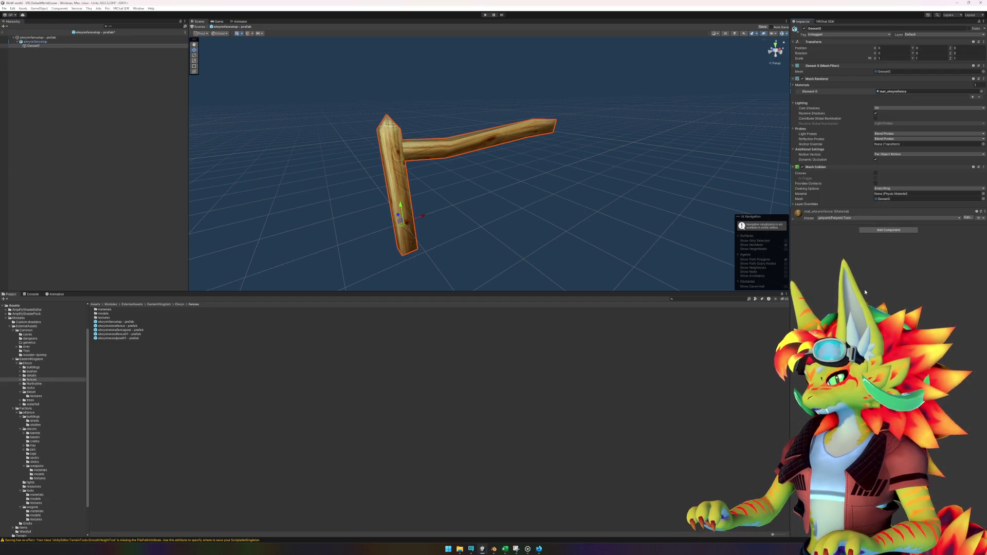
click(1, 33)
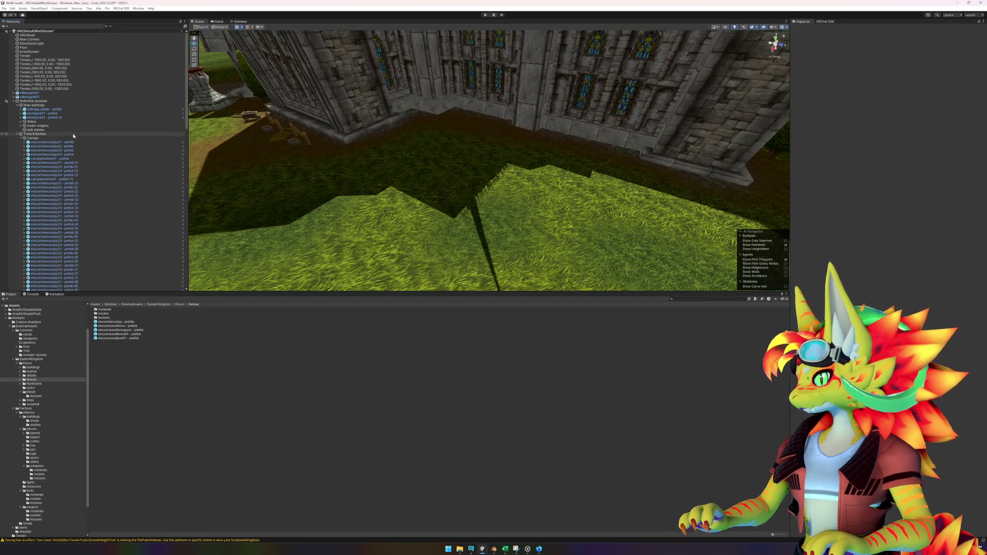
Open the elwynnwoodfence01 prefab and frame its Geoset0 mesh in the view.
click(130, 334)
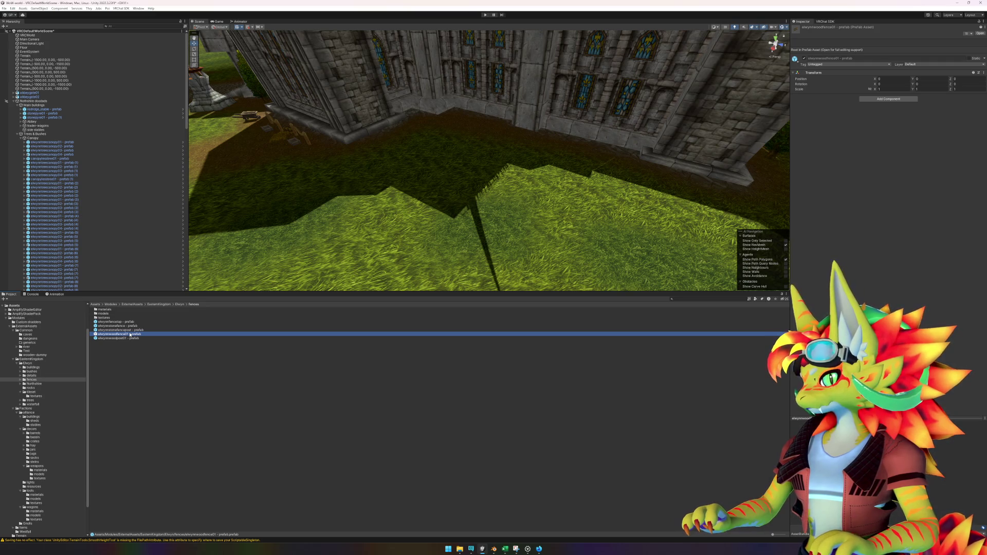
double_click(130, 335)
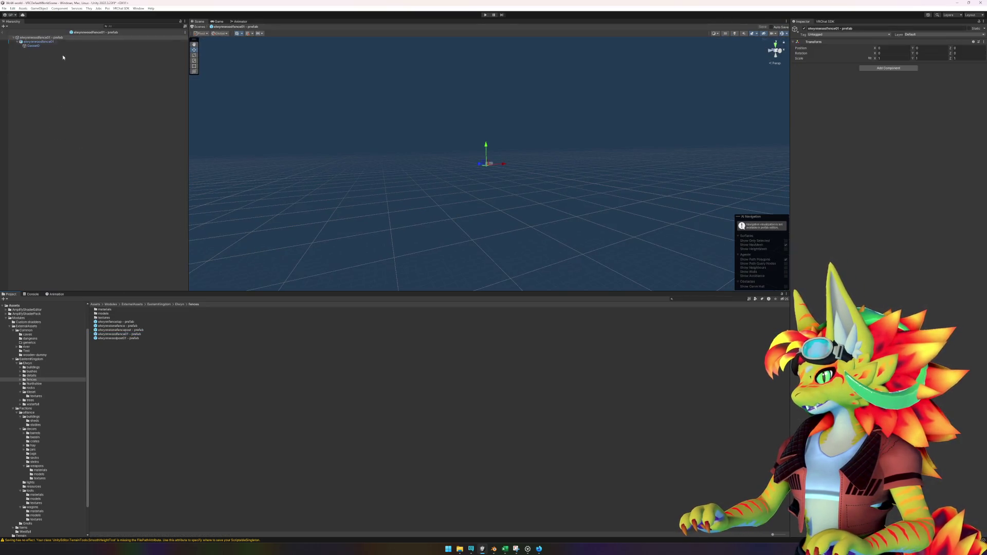
click(36, 41)
click(38, 46)
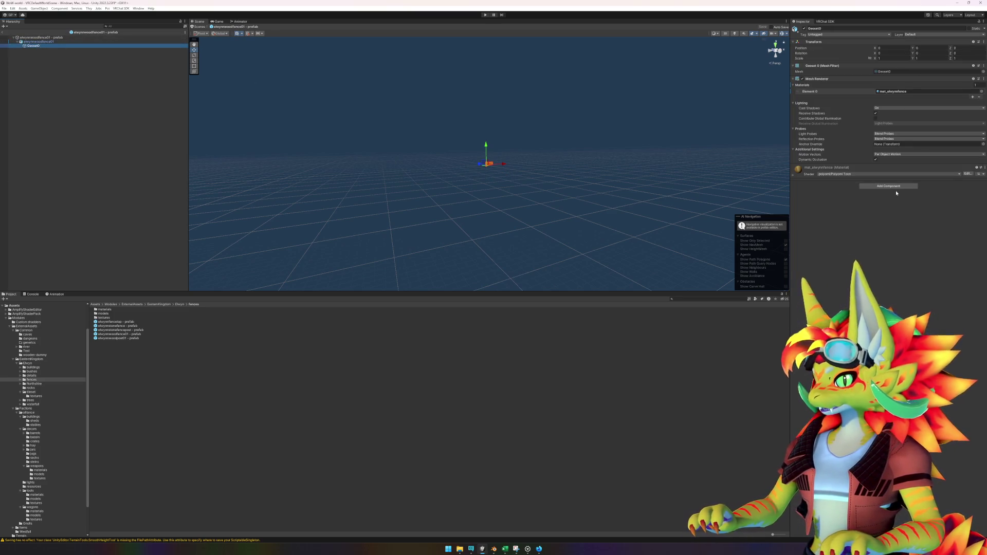
key(f)
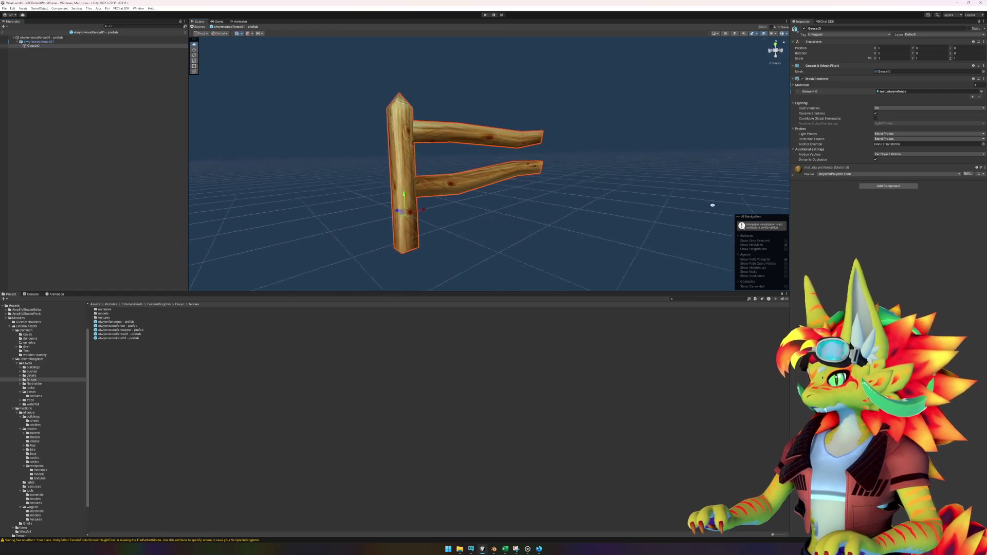
Add a Mesh Collider to Geoset0 and save the wood fence prefab.
click(50, 39)
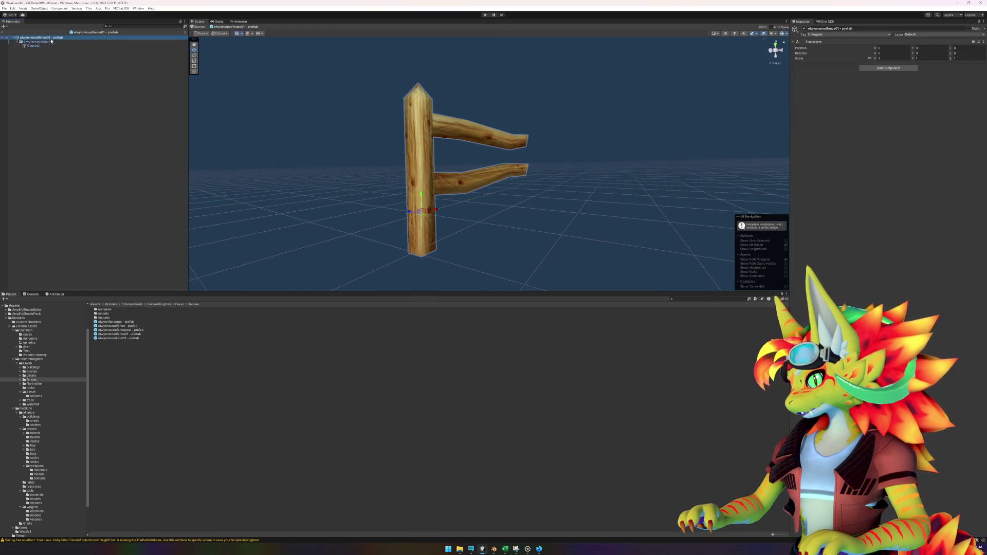
click(51, 41)
click(36, 45)
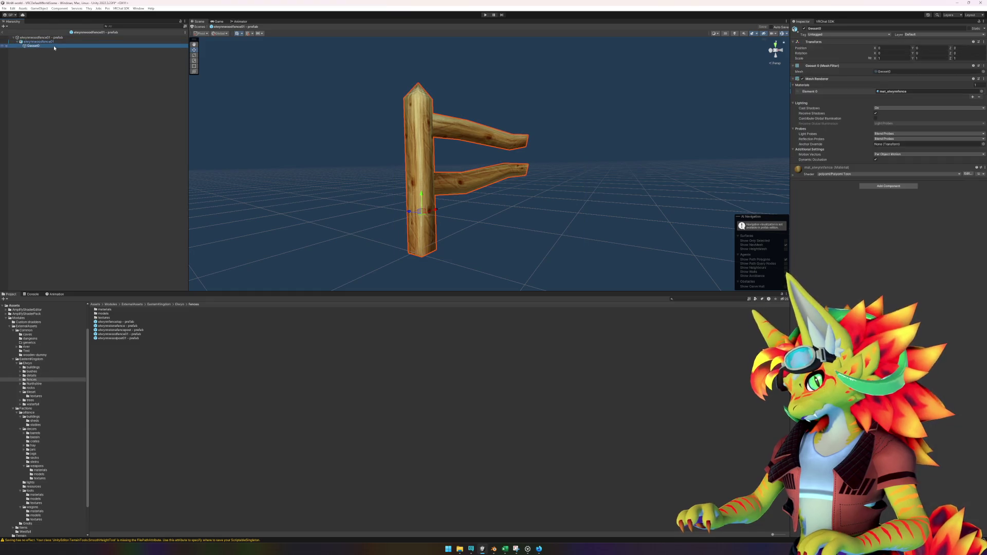
click(888, 185)
click(888, 203)
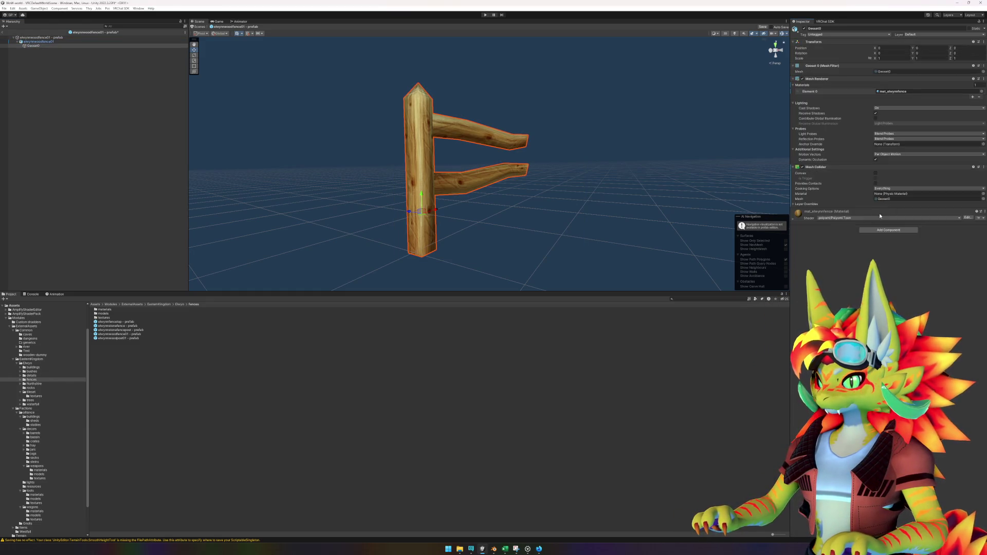
click(19, 36)
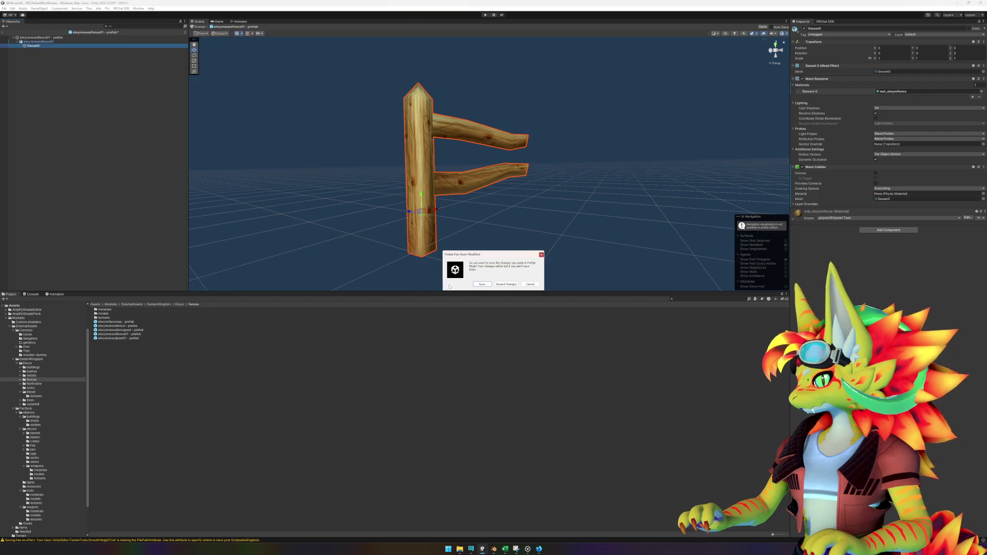
click(475, 284)
Open the elwynnfencetop prefab and look over its Geoset0 mesh.
click(130, 330)
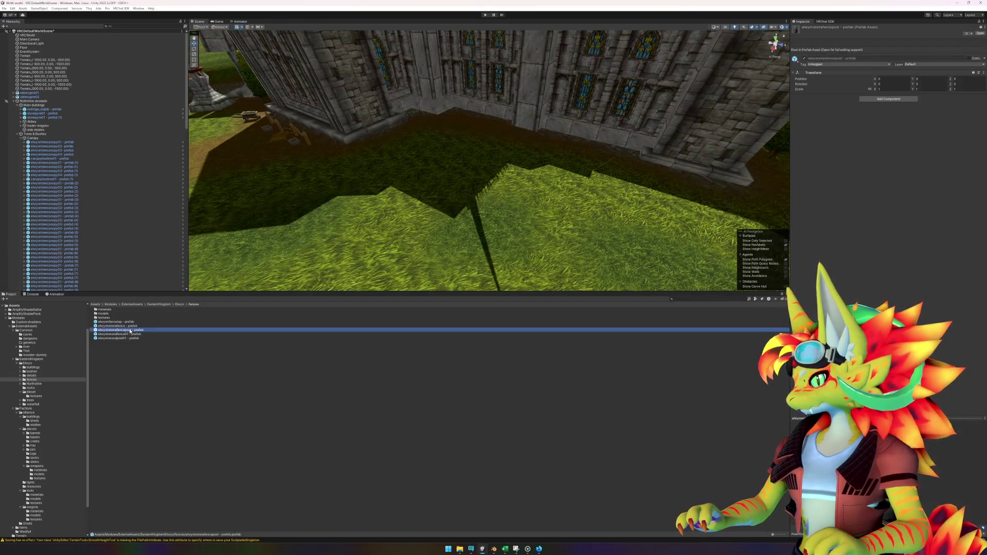
double_click(131, 322)
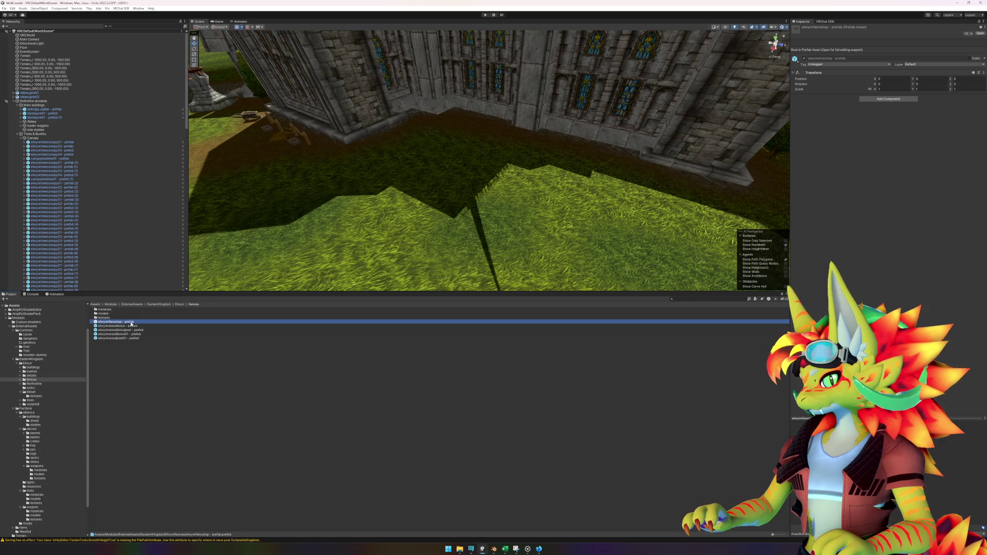
click(47, 47)
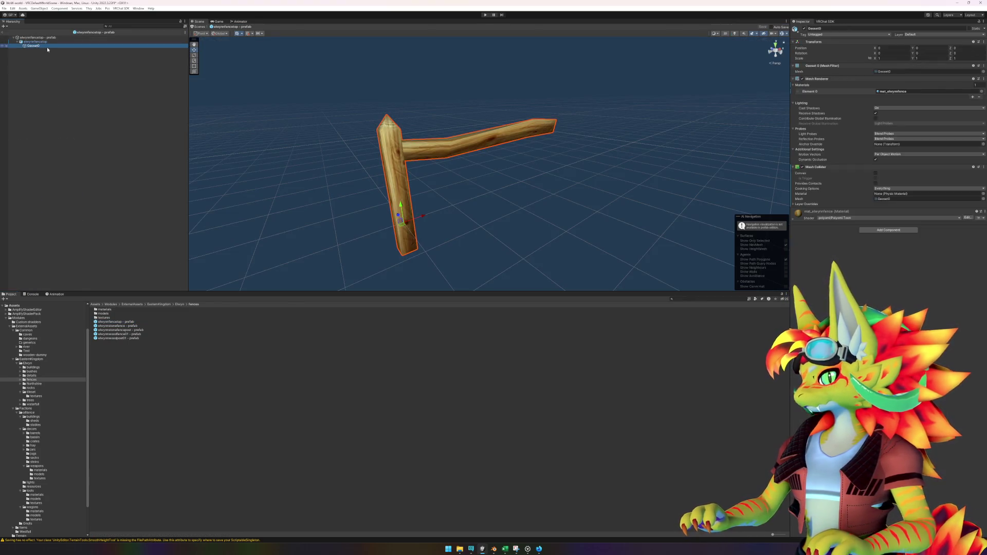
click(30, 42)
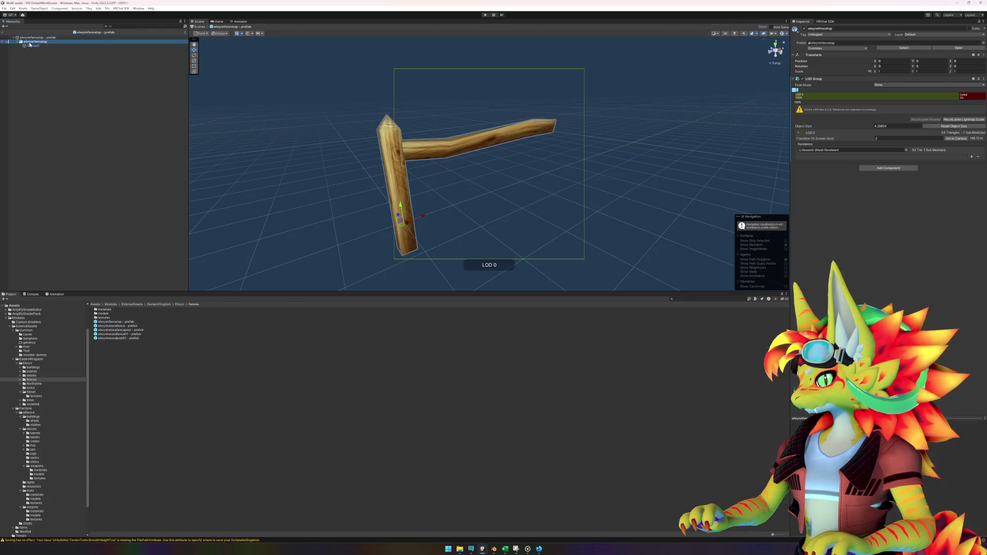
mouse_move(288, 232)
mouse_down()
mouse_move(302, 229)
mouse_move(221, 228)
mouse_up()
Check the elwynnstonefencepost prefab, then inspect the wood fence's Geoset0 mesh.
click(133, 329)
double_click(133, 331)
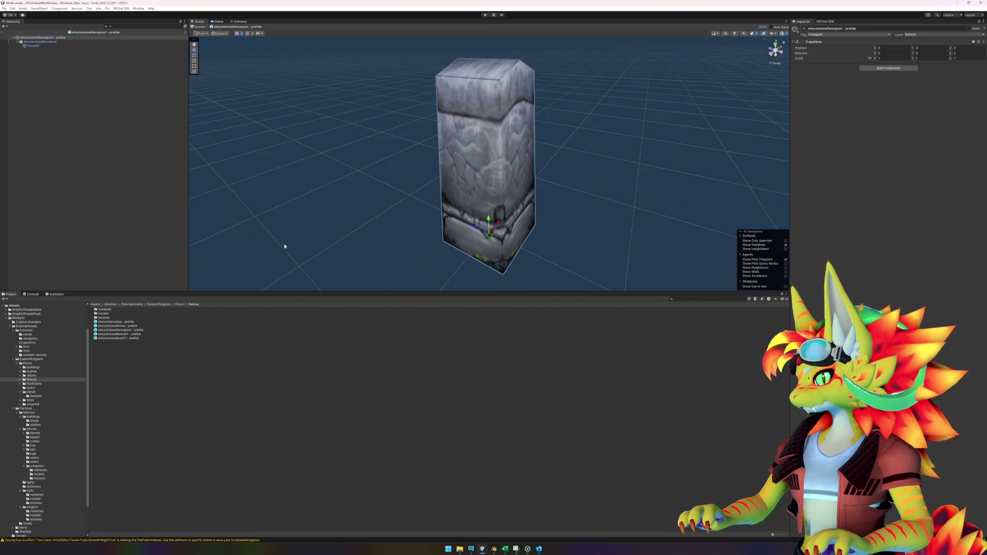
double_click(137, 334)
click(60, 42)
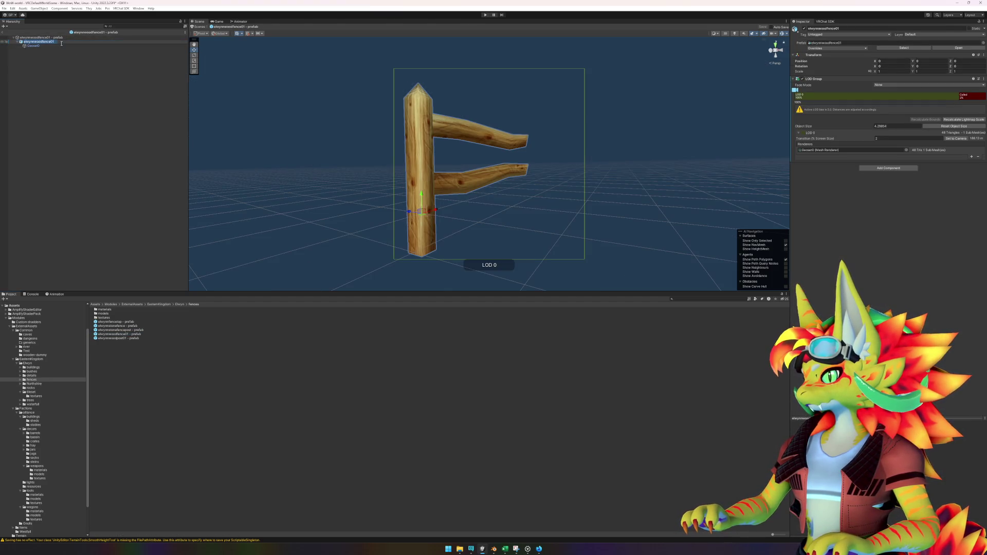
click(57, 45)
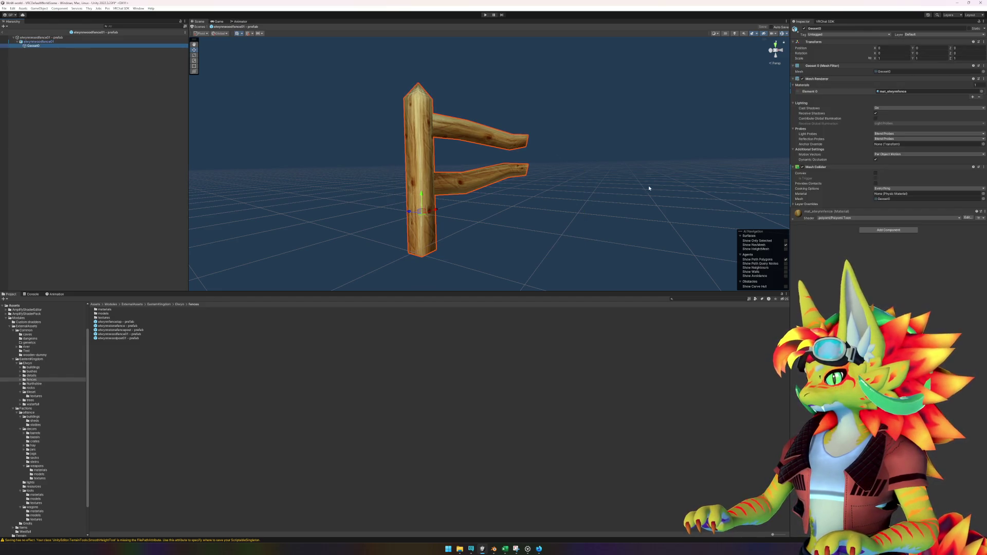
mouse_move(649, 188)
mouse_down()
mouse_move(639, 185)
mouse_move(663, 180)
mouse_move(633, 191)
mouse_up()
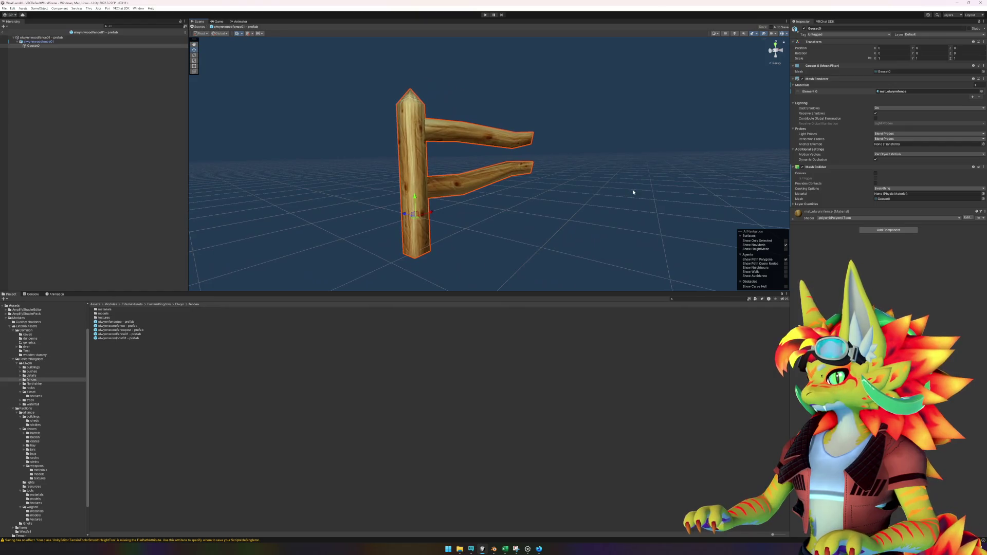
Review the elwynnwoodfence01 object's LOD group, then return to the scene.
click(67, 42)
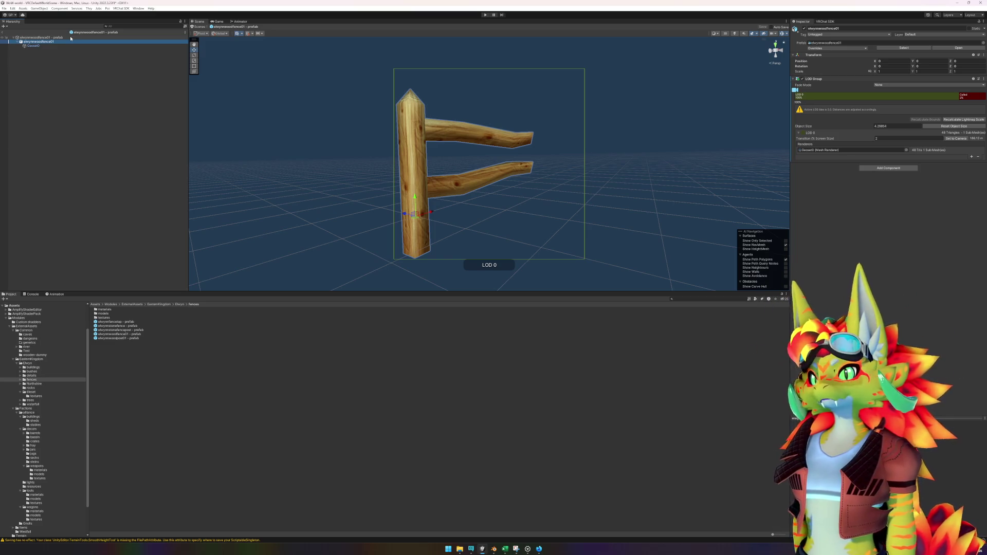
click(52, 38)
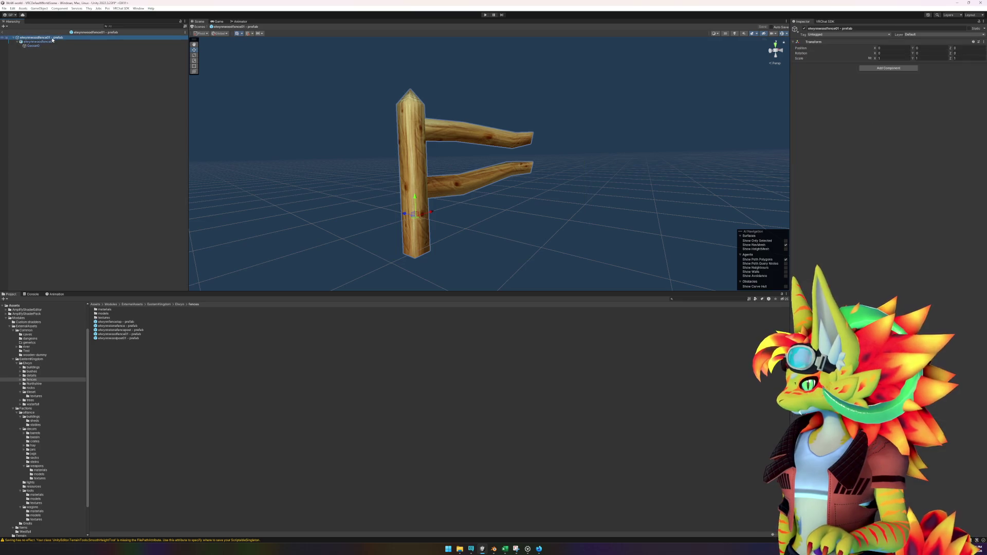
click(50, 41)
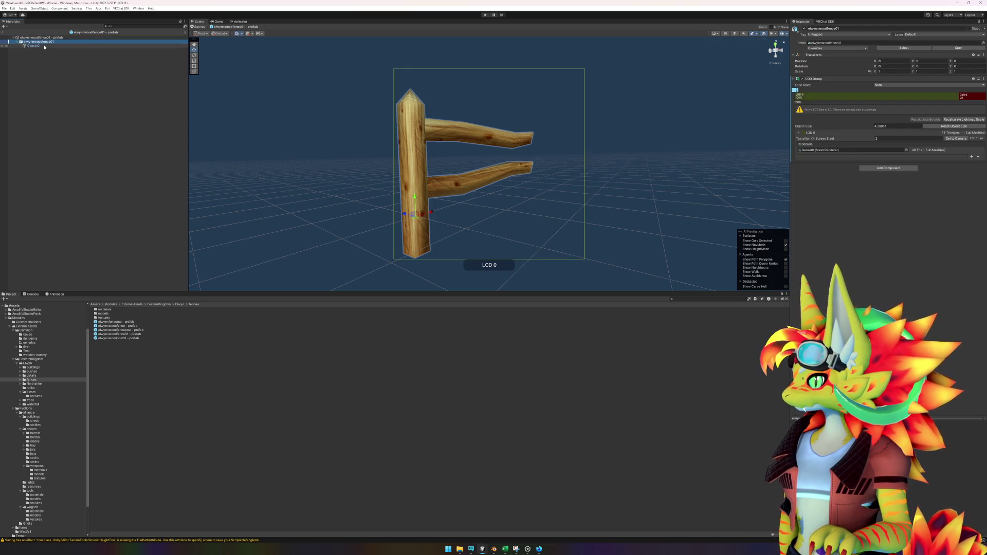
click(34, 46)
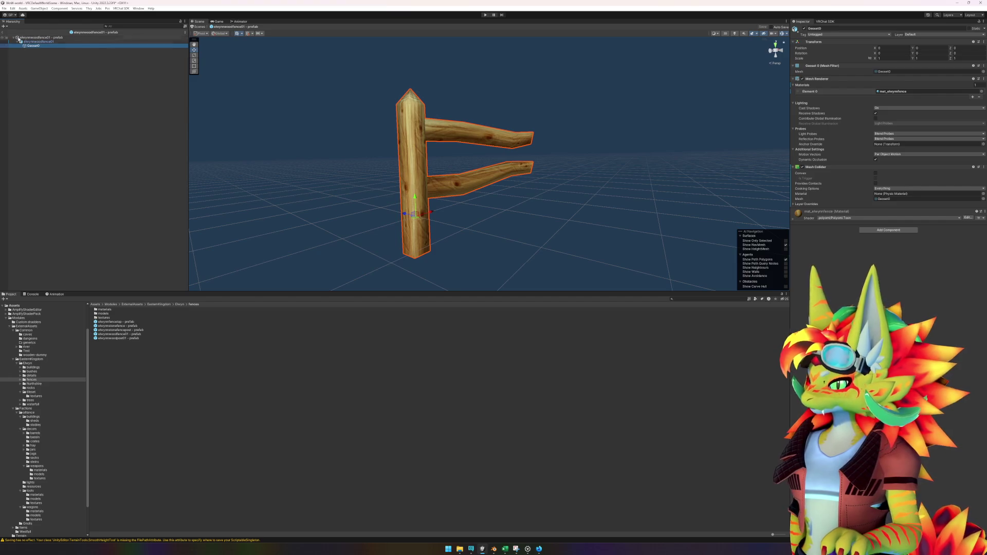
click(4, 31)
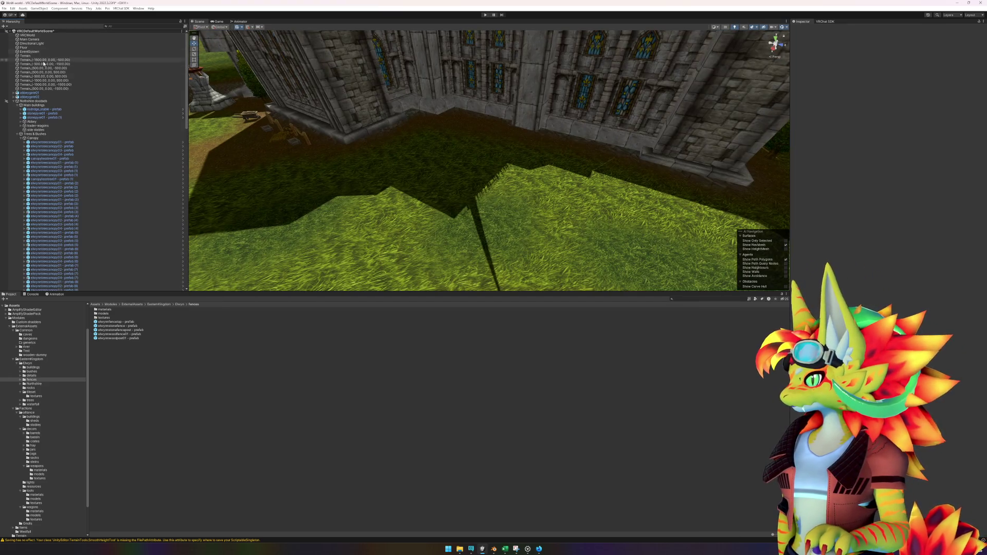
Open the elwynnstonefence prefab and review its Geoset0 mesh and LOD group.
click(129, 330)
click(131, 335)
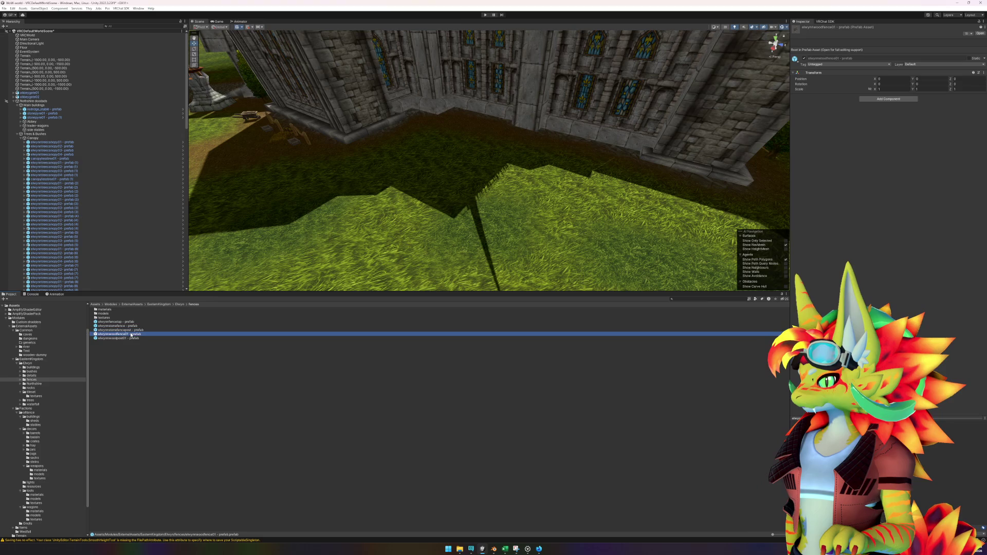
double_click(118, 326)
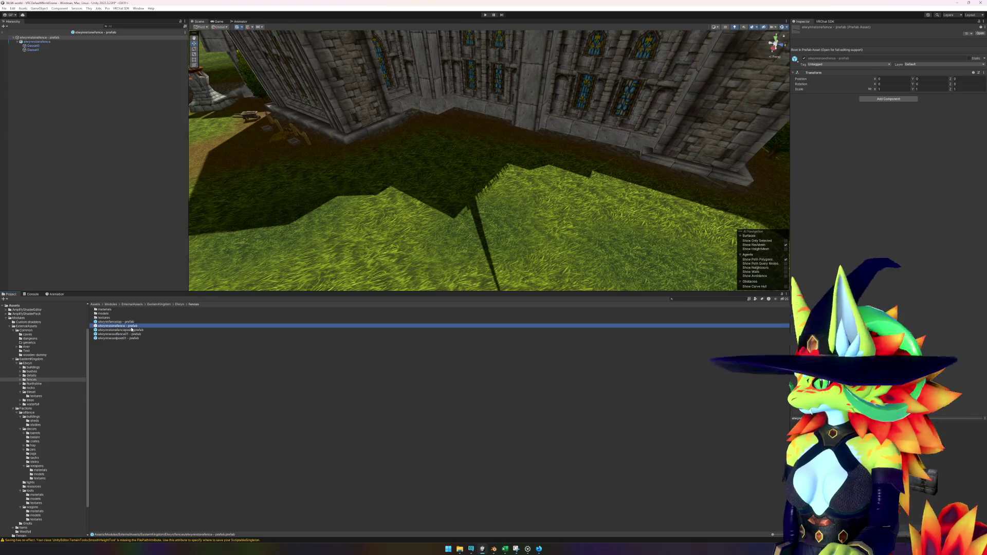
click(36, 46)
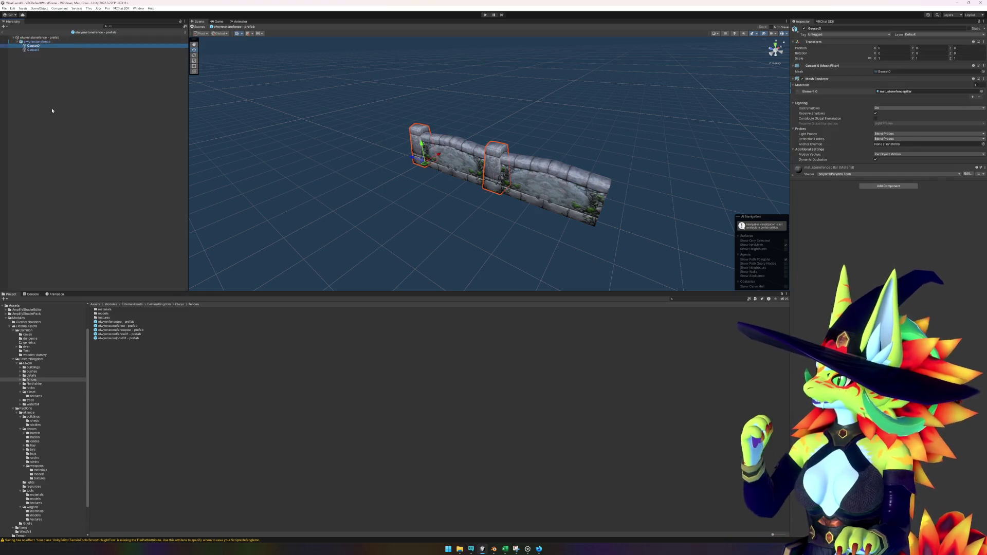
click(39, 42)
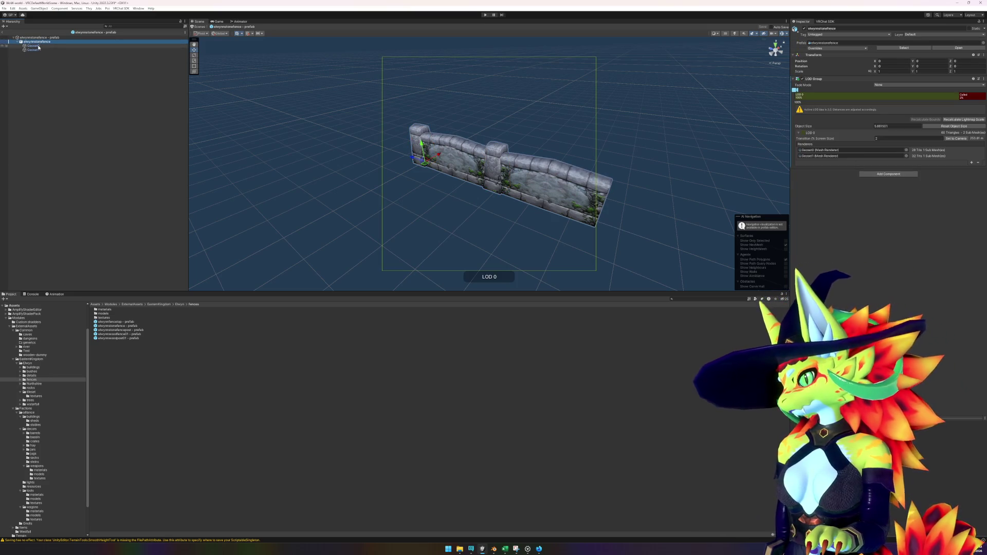
Inspect the stone fence's Geoset1 renderer and material, then exit to the scene.
click(38, 46)
click(37, 49)
click(36, 41)
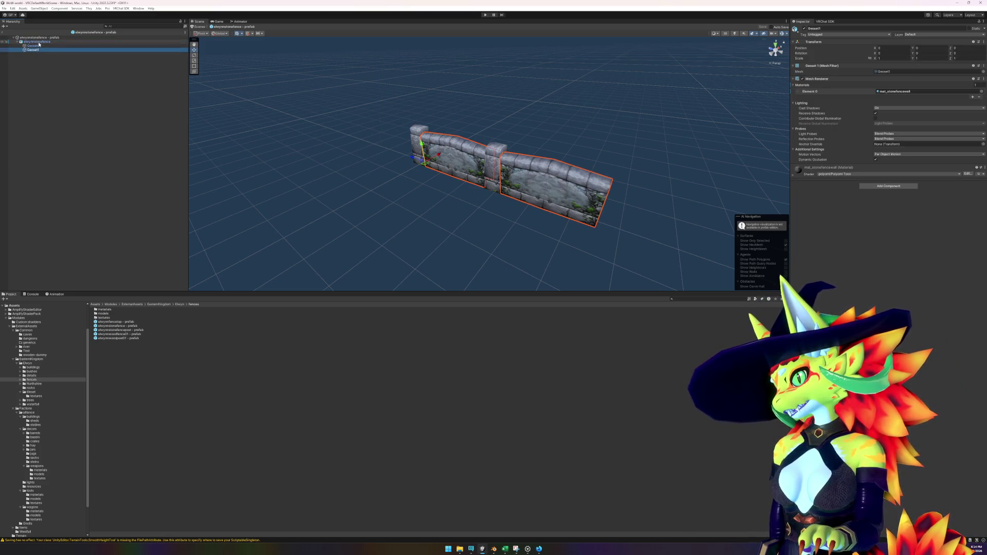
click(4, 31)
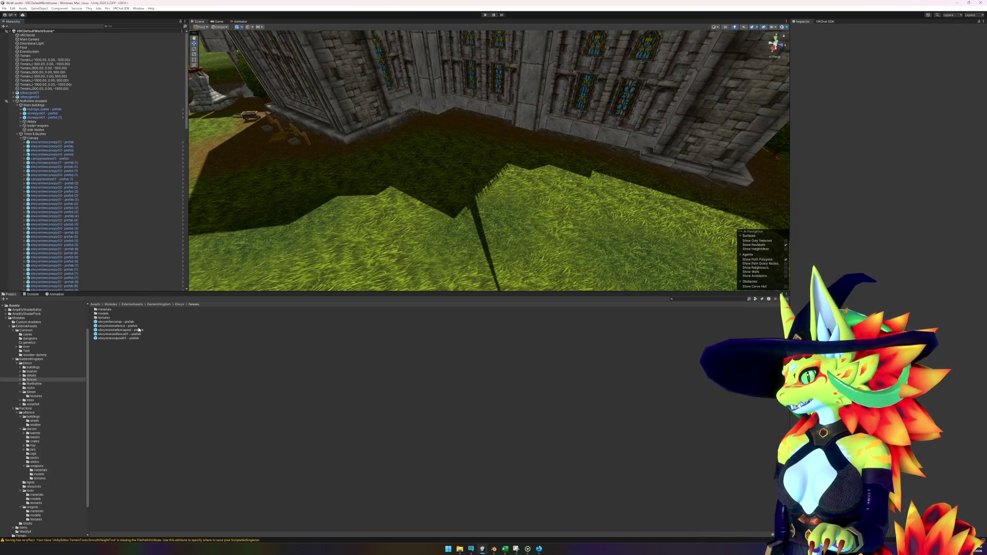
click(115, 325)
Open the fences models folder, then start an empty General scene in Blender.
double_click(105, 313)
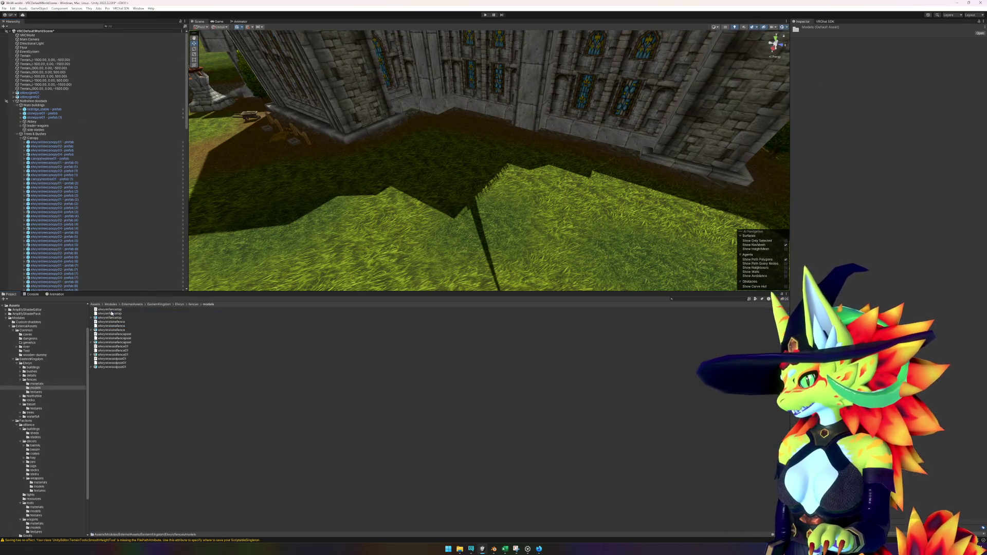
click(493, 548)
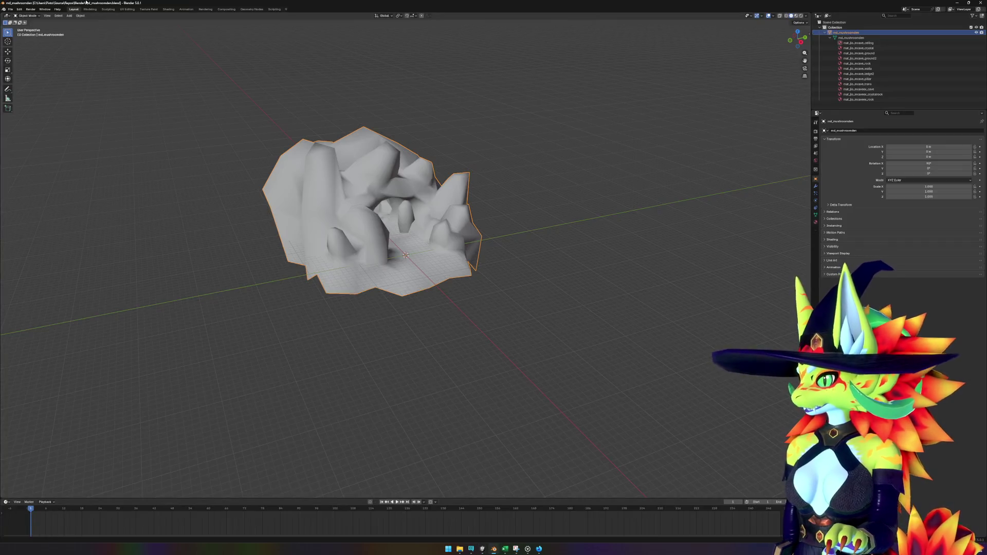
click(10, 9)
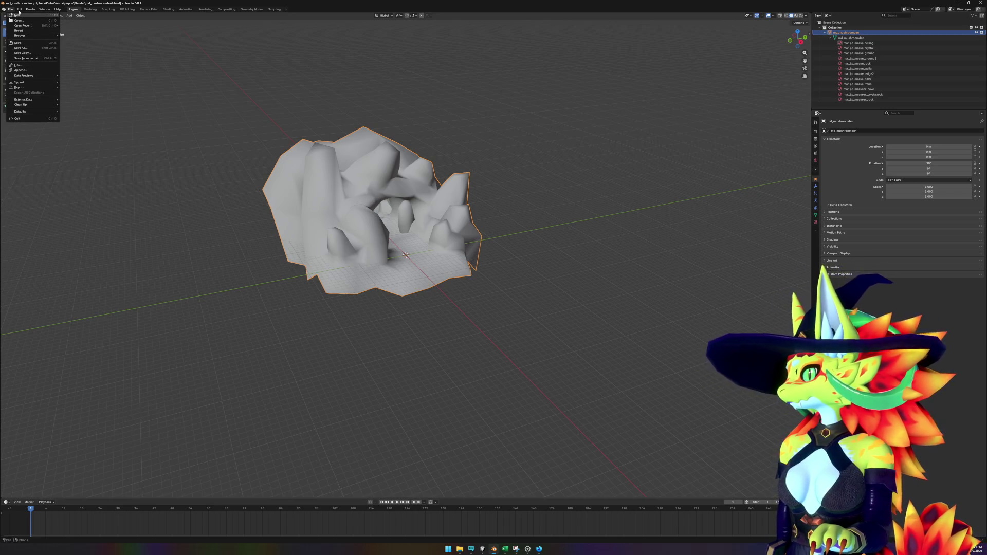
mouse_move(19, 15)
click(91, 16)
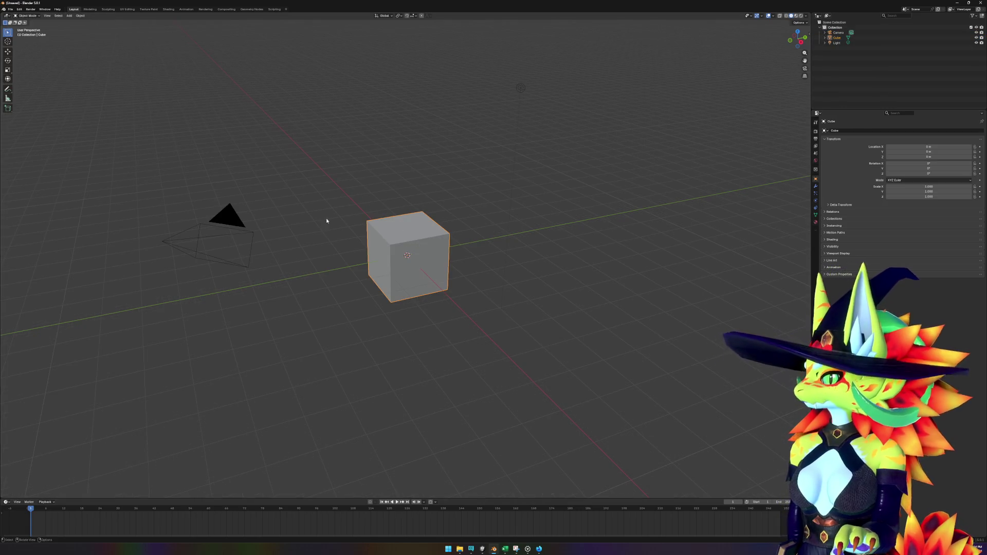
drag(881, 66, 839, 33)
key(Delete)
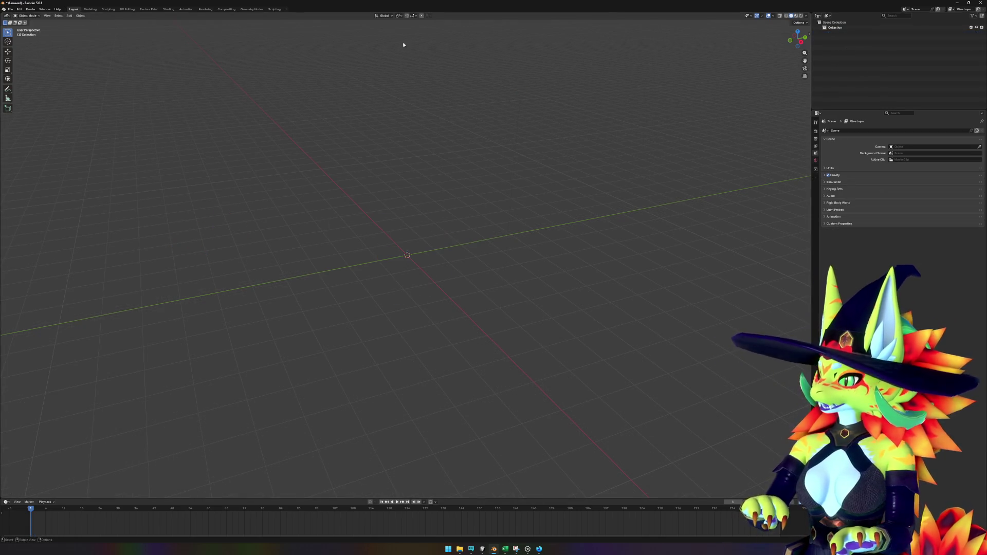
Open Blender's Wavefront OBJ import browser.
click(9, 9)
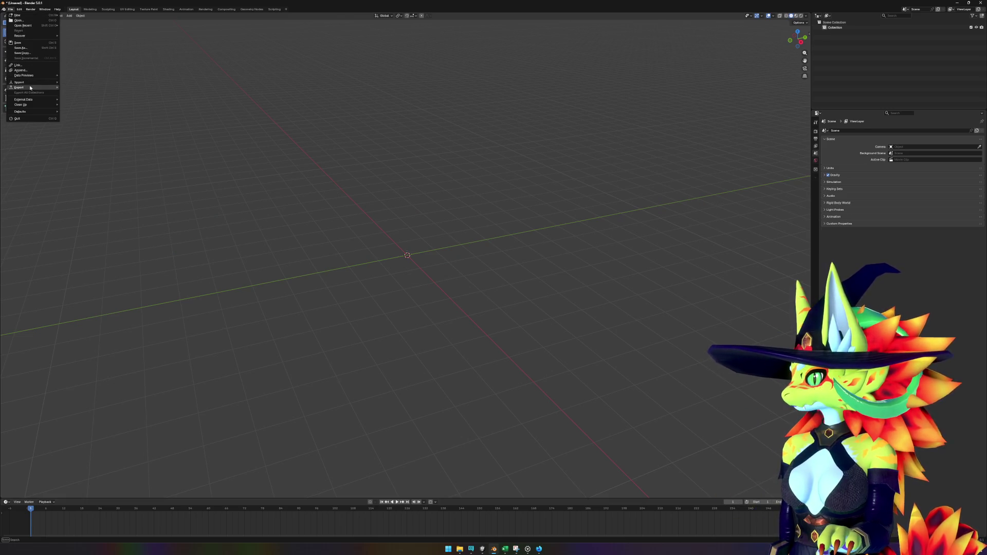
mouse_move(31, 82)
click(80, 97)
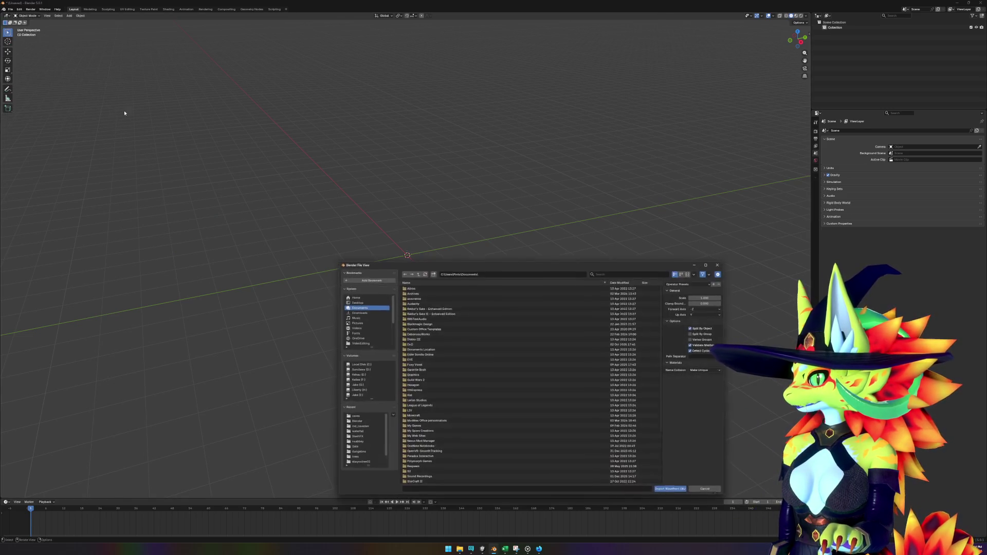
Show the Unity models folder in File Explorer and copy its full path.
mouse_move(465, 552)
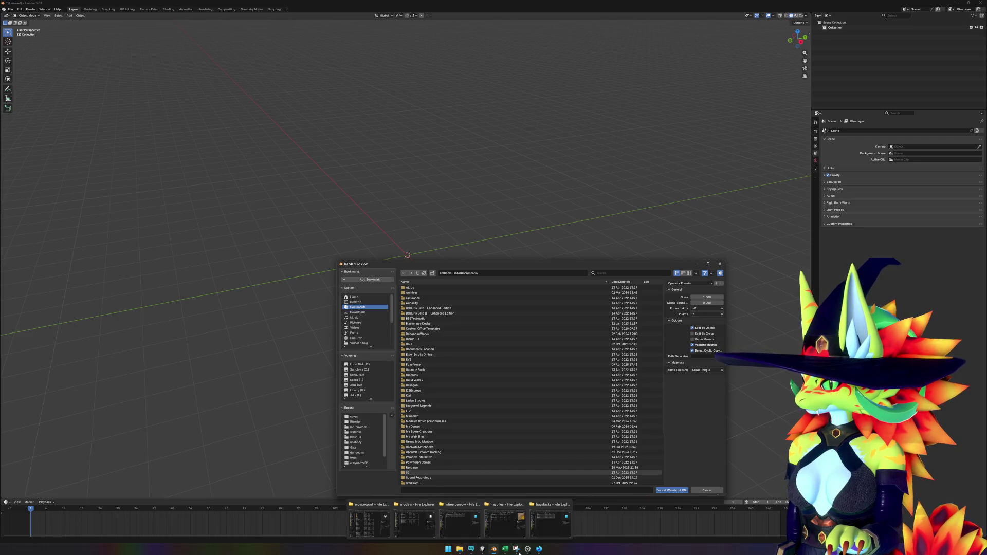
click(484, 552)
right_click(383, 409)
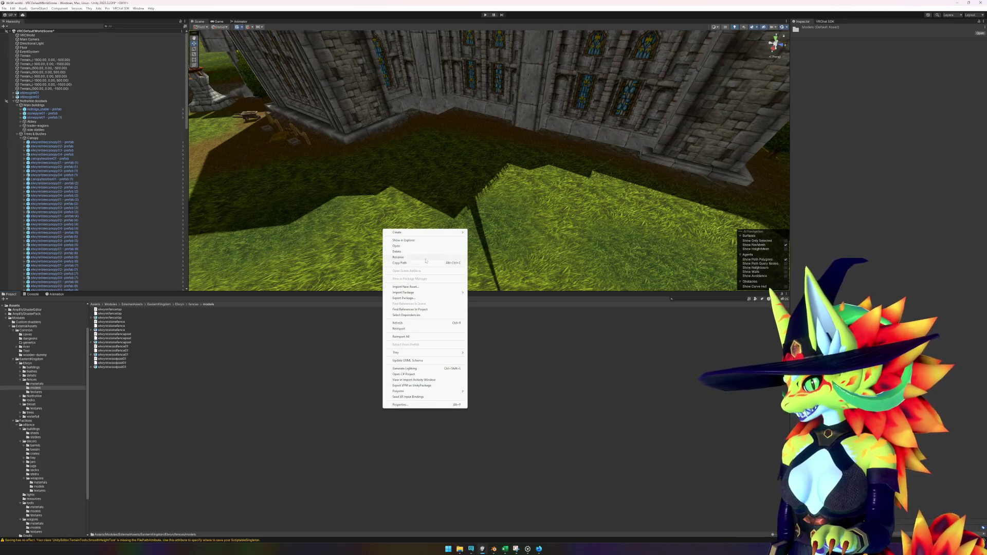
click(414, 241)
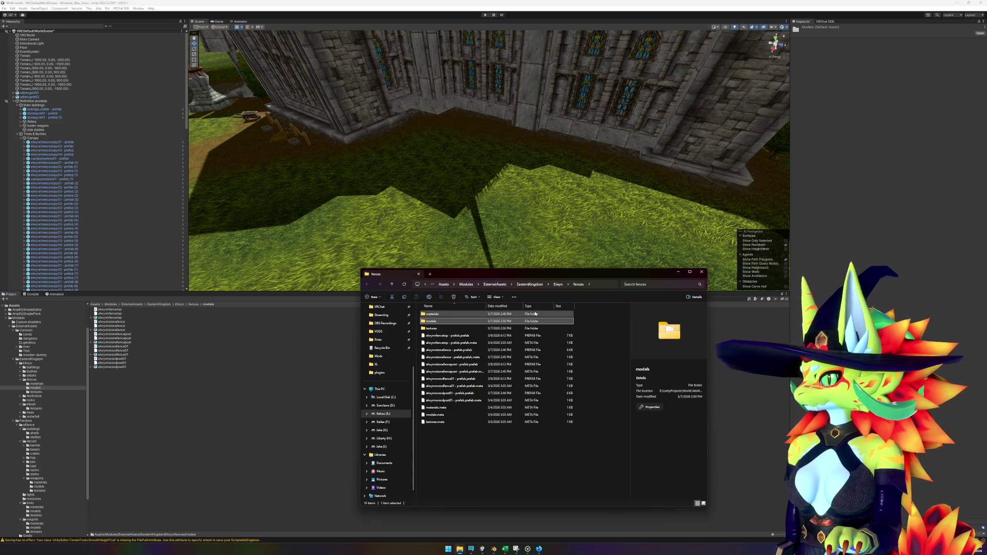
double_click(536, 322)
click(613, 285)
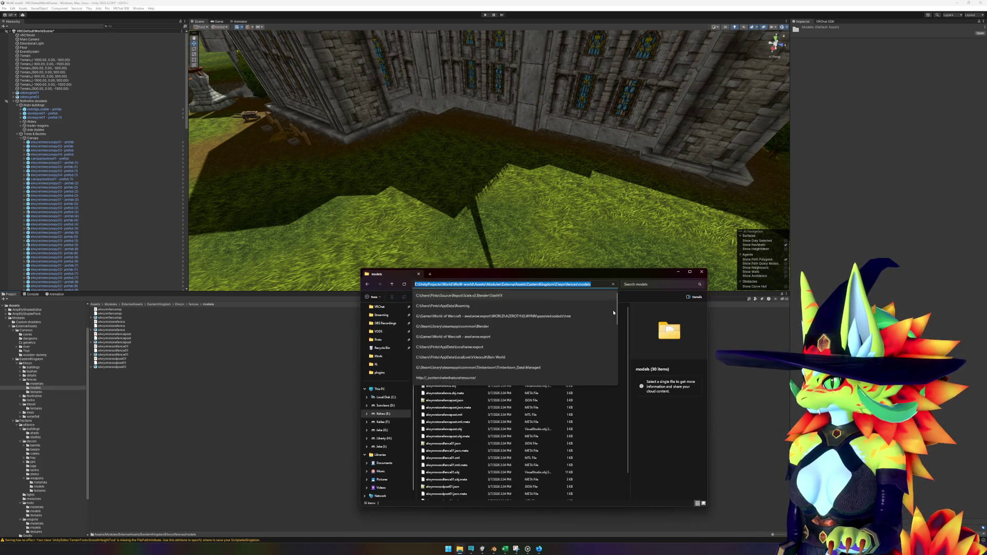
mouse_move(528, 551)
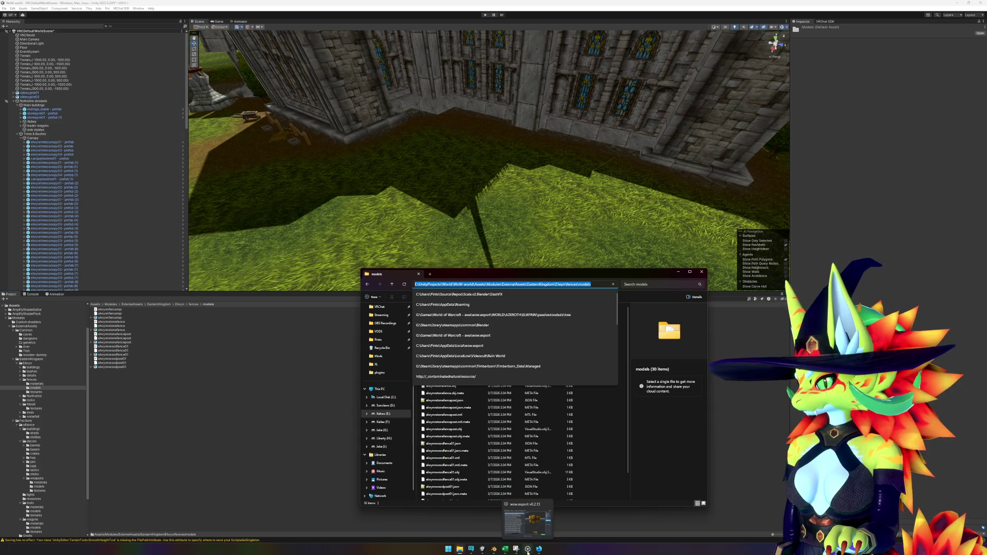
Import elwynnstonefence.obj from the models folder, inspect it, and open Save As.
click(493, 549)
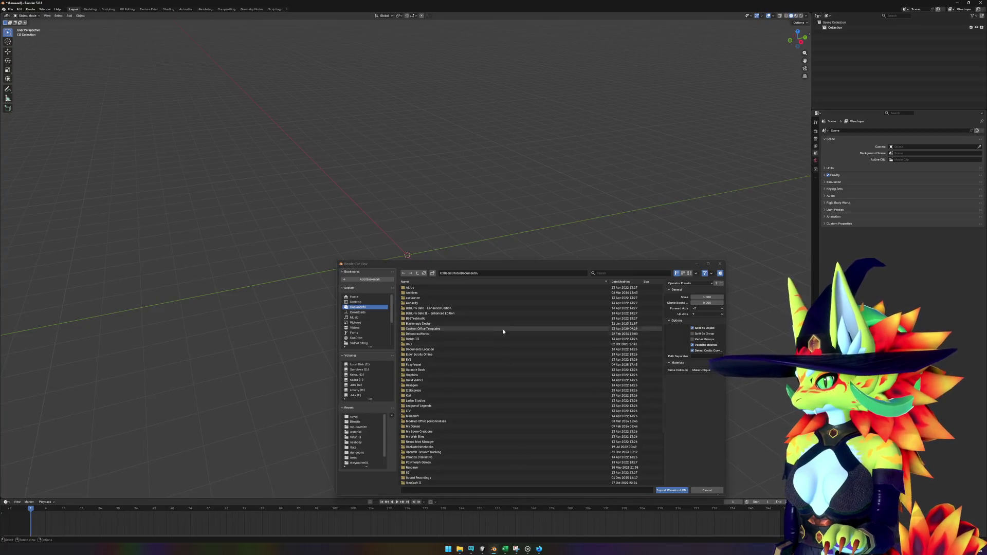
key(Return)
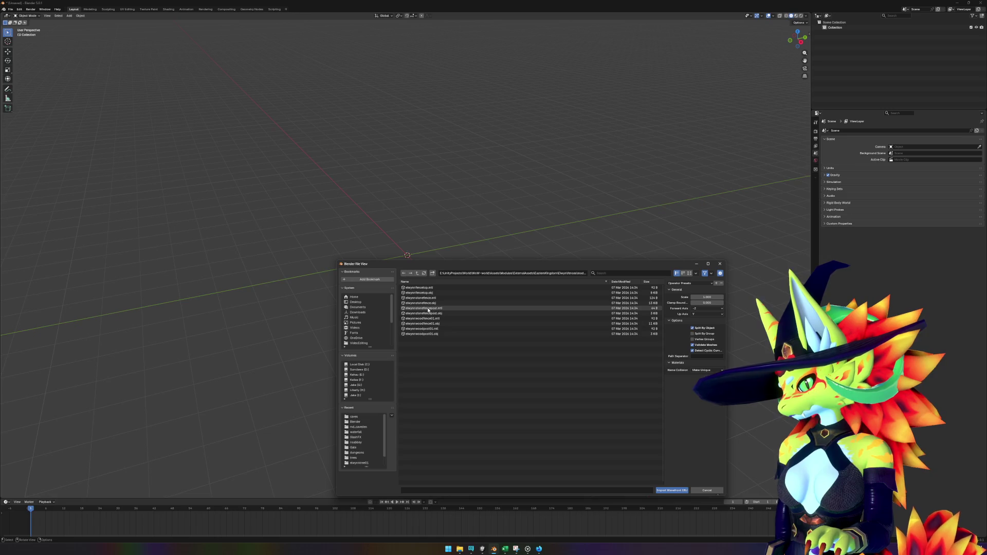
double_click(438, 303)
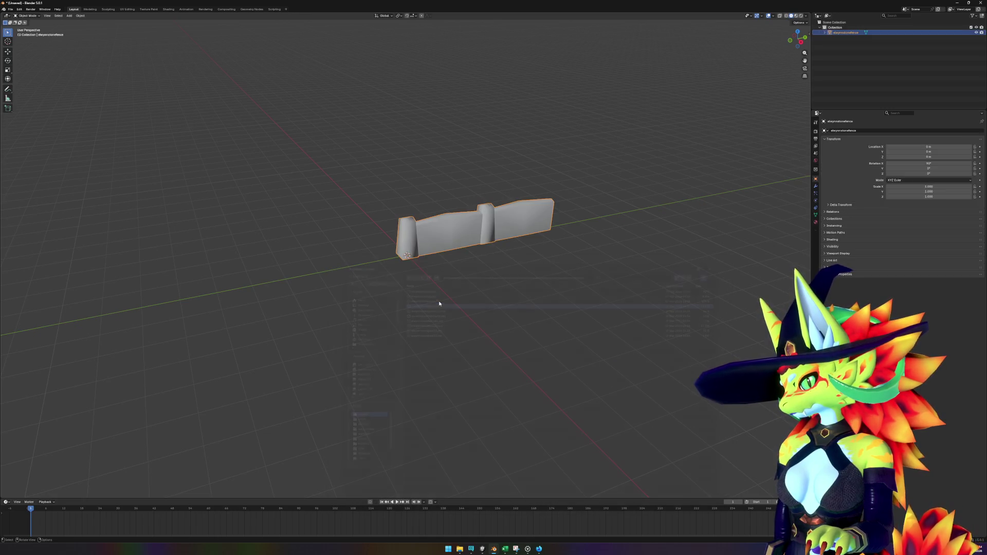
scroll(463, 233, up, 3)
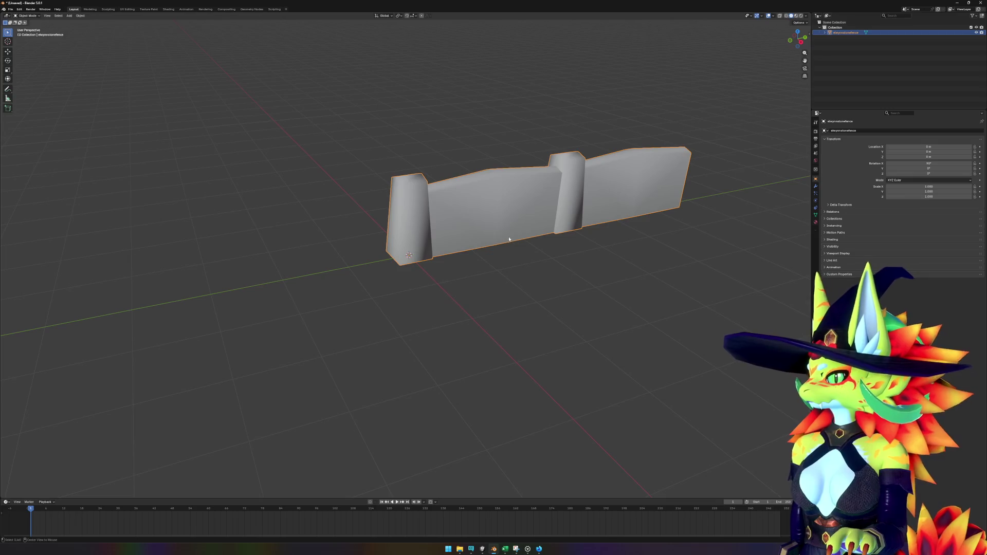
drag(484, 236, 575, 213)
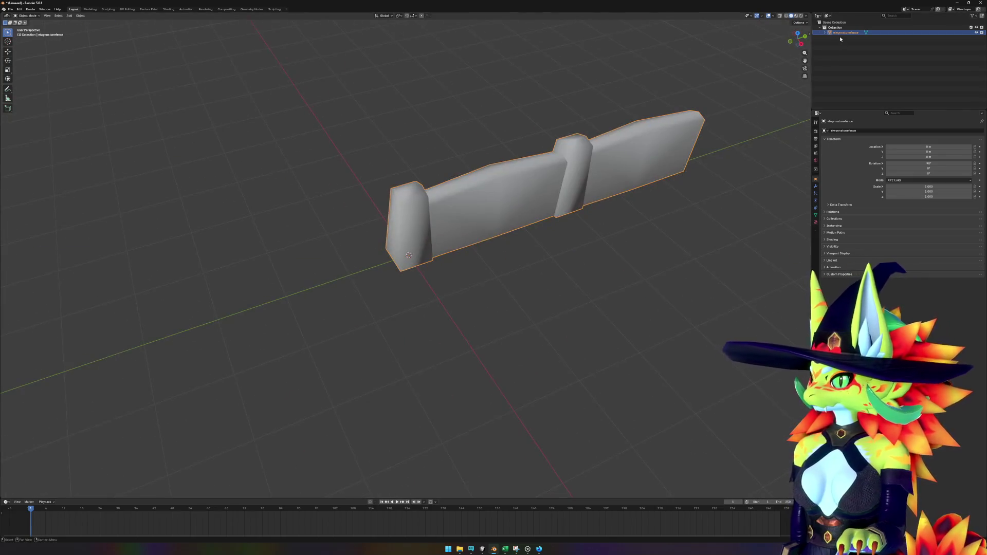
click(825, 33)
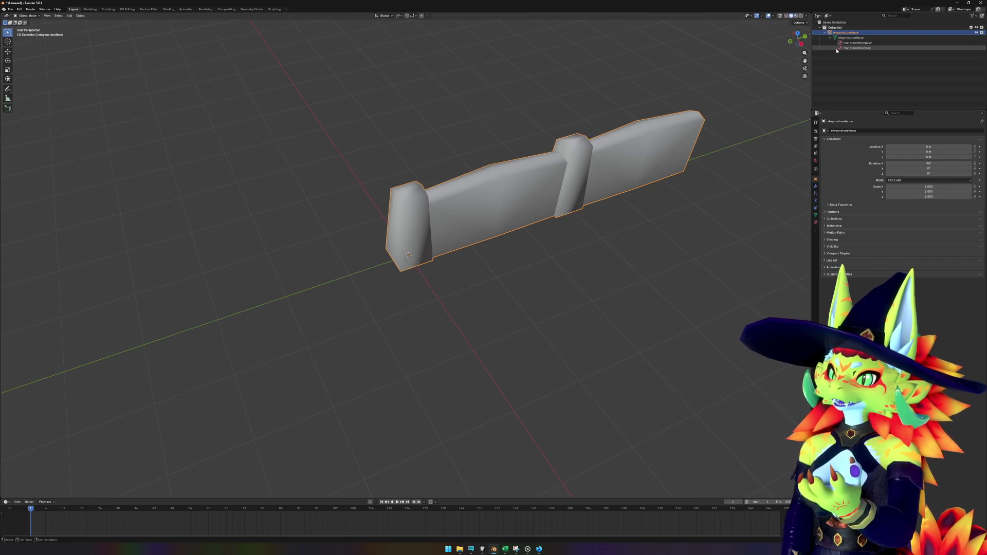
click(10, 9)
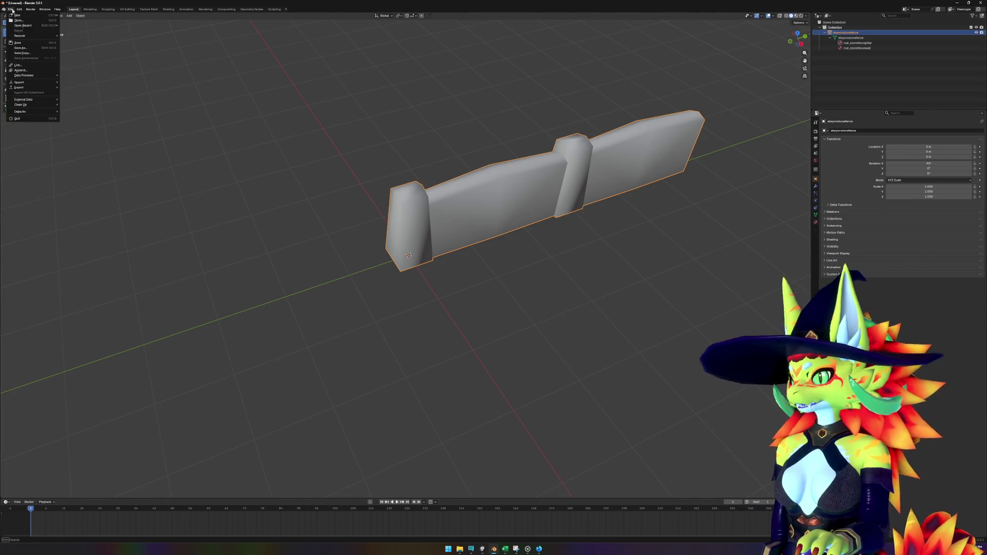
click(18, 43)
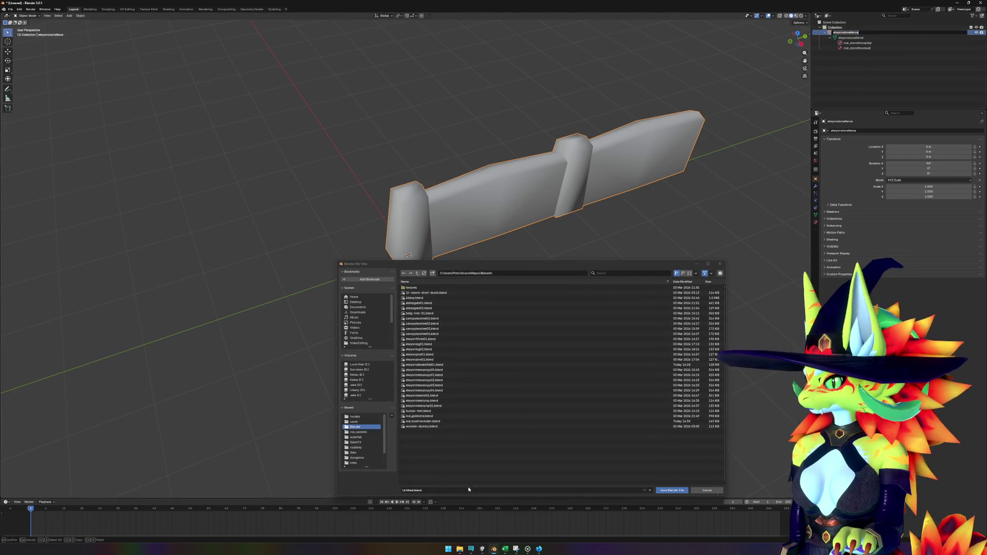
Save the fence as elwynnstonefence.blend and begin a Wavefront OBJ export.
click(435, 490)
key(Return)
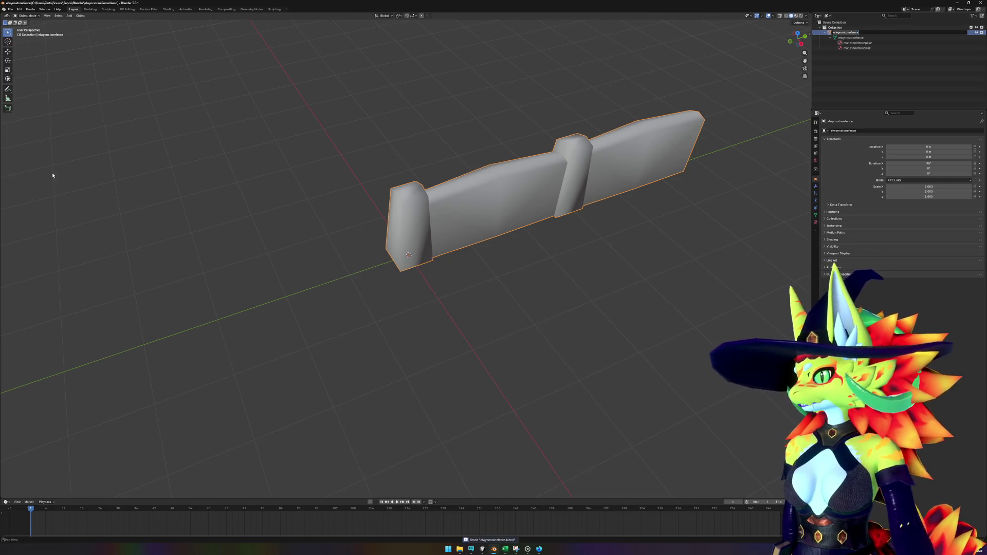
click(11, 10)
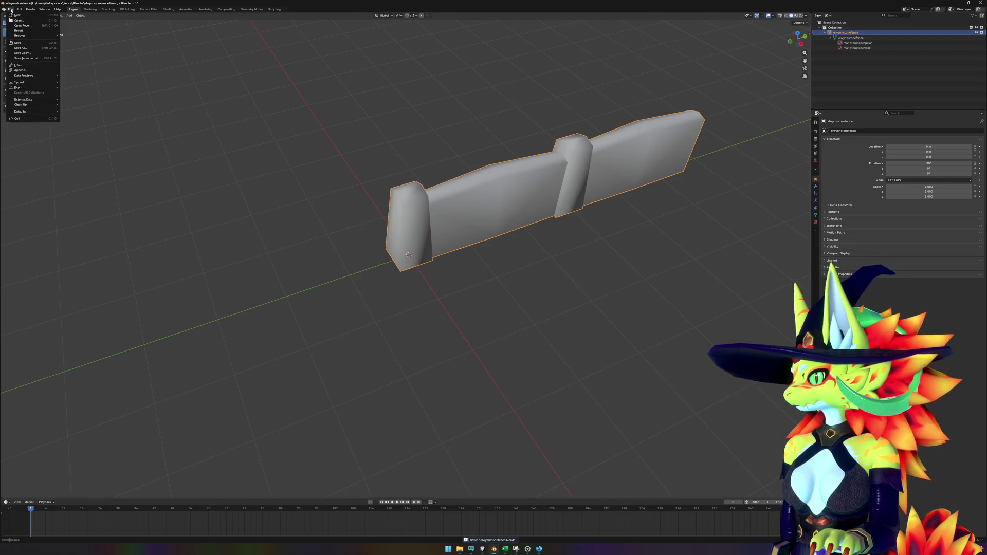
mouse_move(24, 37)
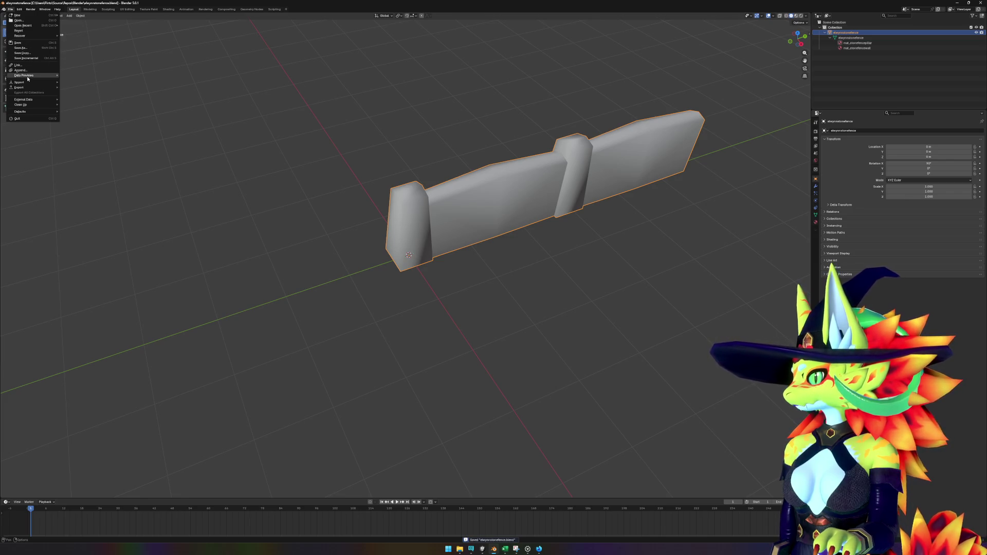
mouse_move(28, 89)
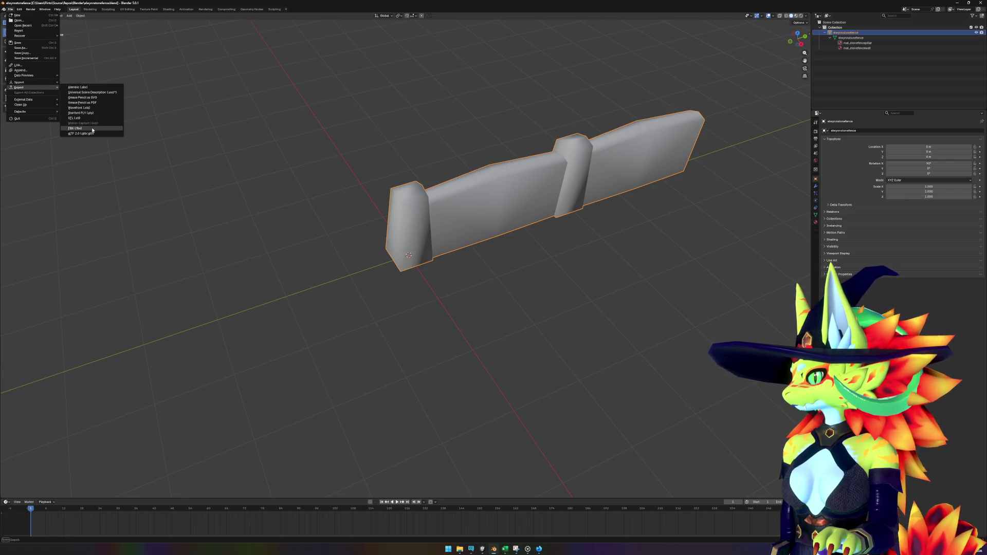
click(92, 108)
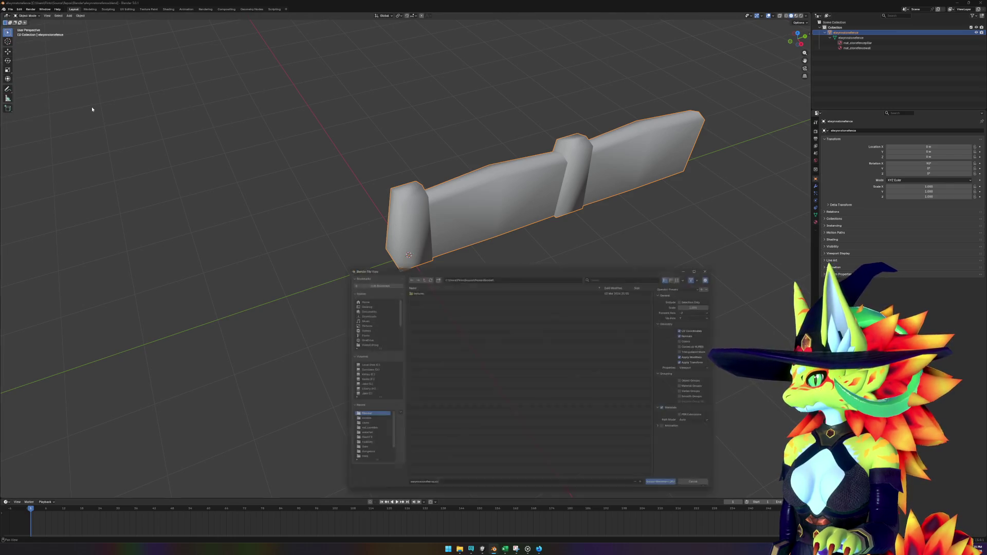
Point the OBJ export browser at the copied Unity fences models folder path.
mouse_move(458, 551)
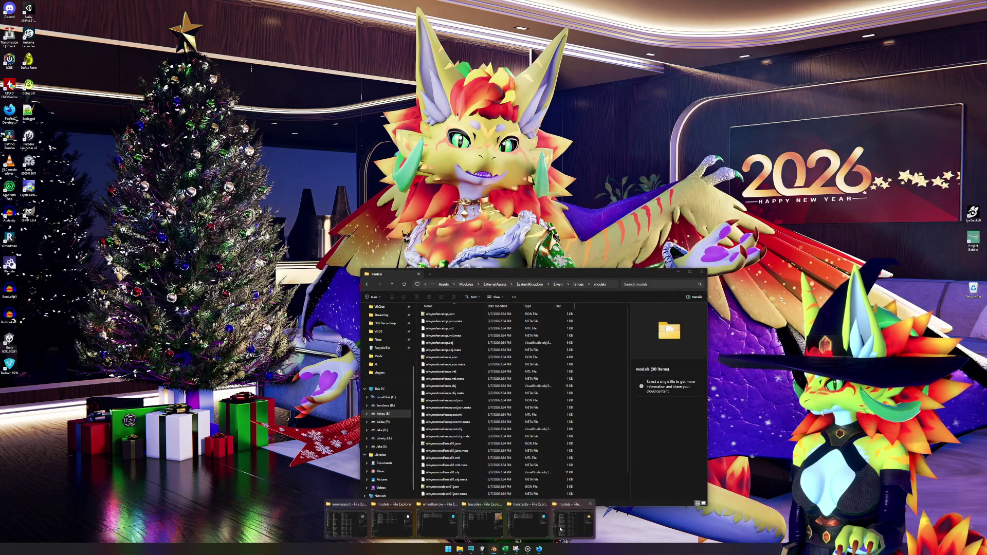
click(572, 521)
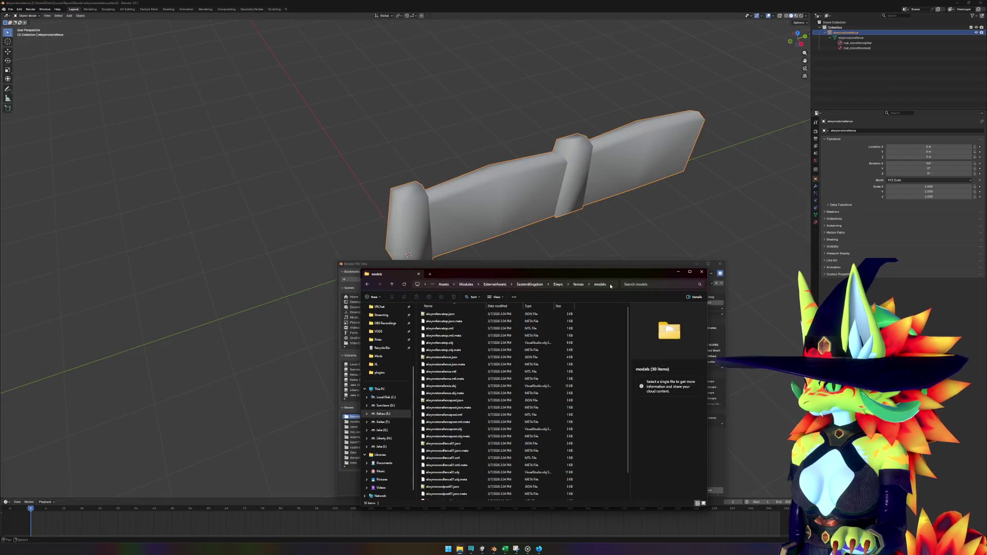
click(611, 284)
click(674, 266)
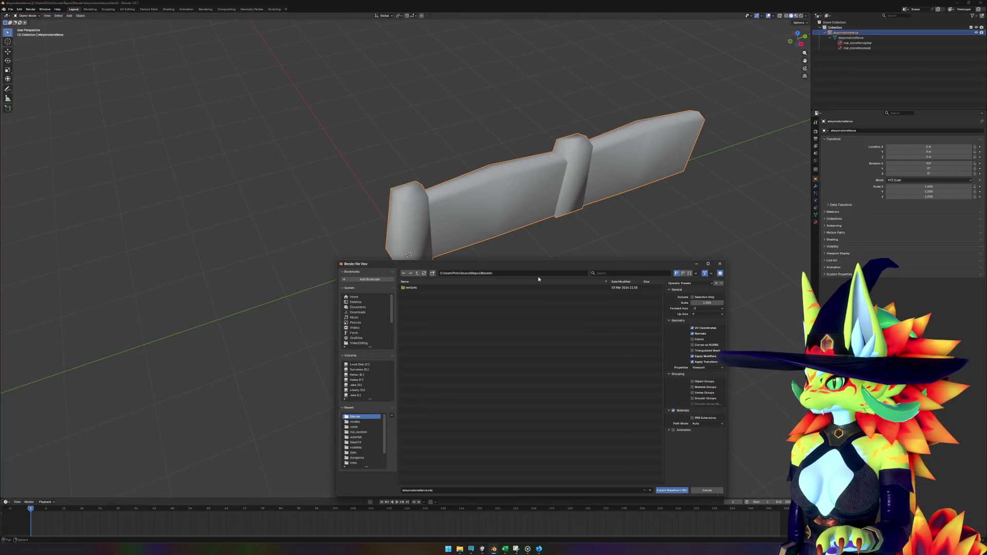
text(E:\UnityProjects\World\WoW-world\Assets\Modules\ExternalAssets\EasternKingdom\Elwynn\fences\models)
key(Return)
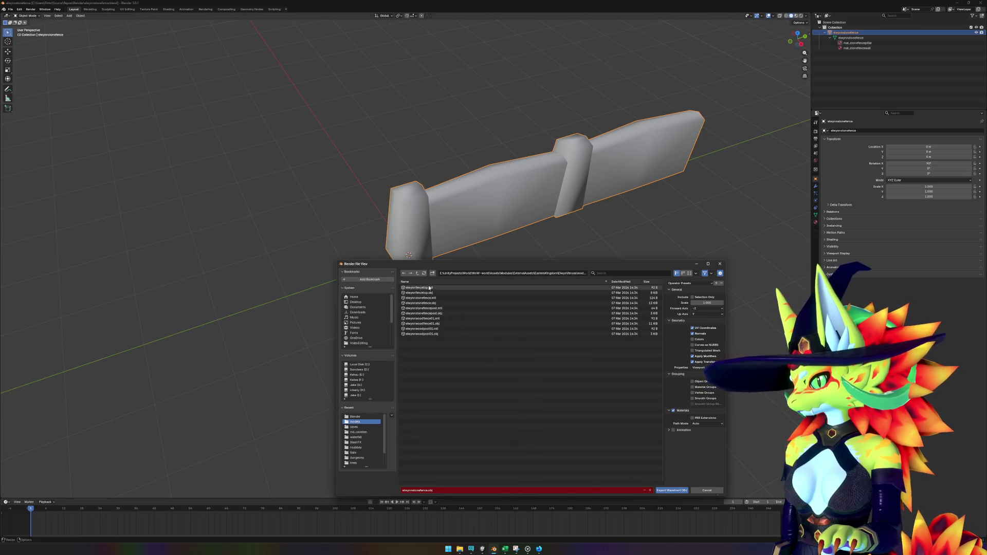
Delete the three old elwynnstonefence model files in Unity.
click(482, 549)
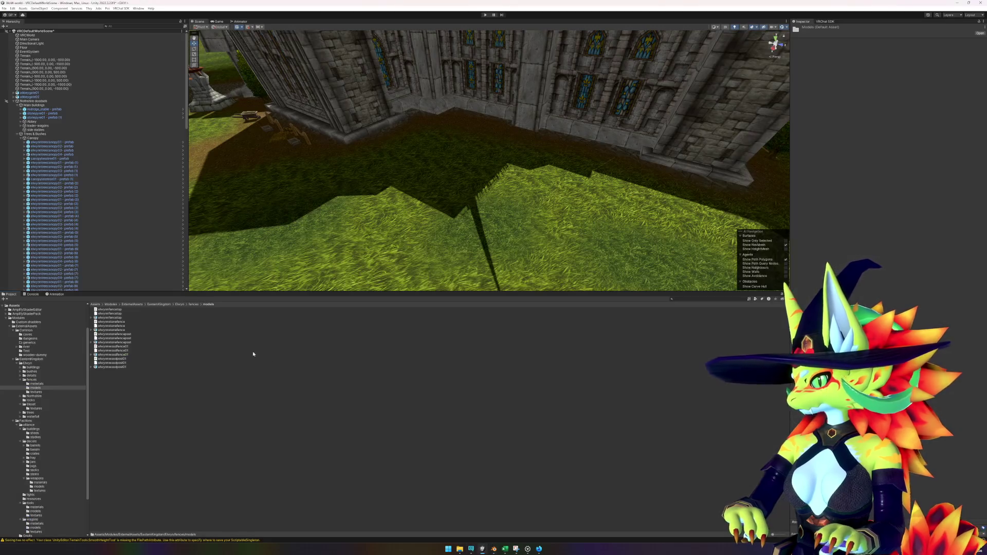
click(116, 330)
ctrl+click(121, 327)
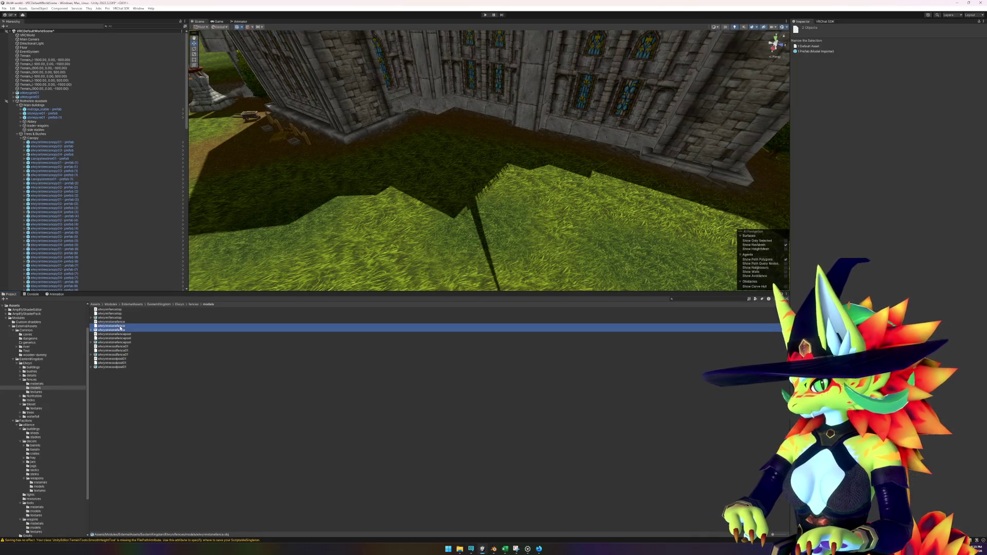
ctrl+click(120, 322)
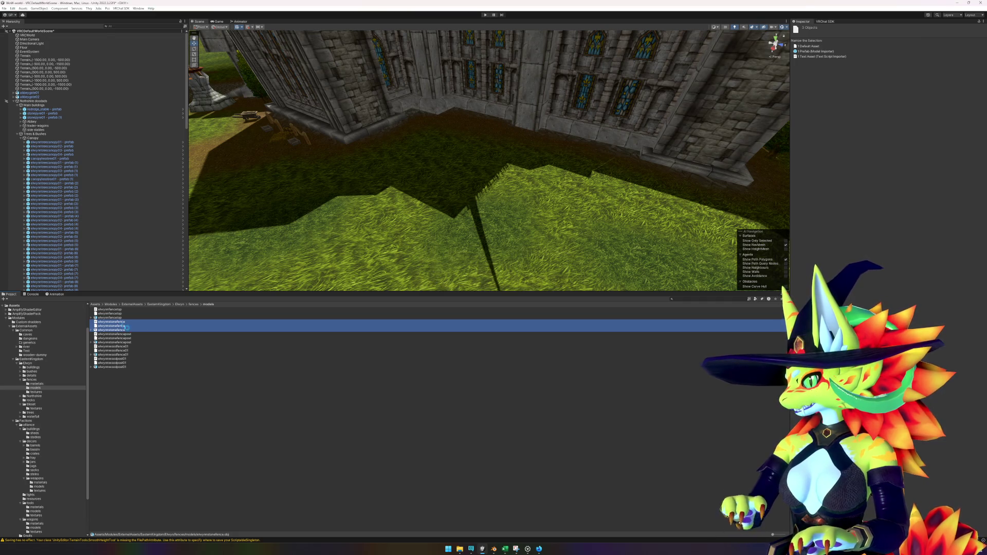
key(Delete)
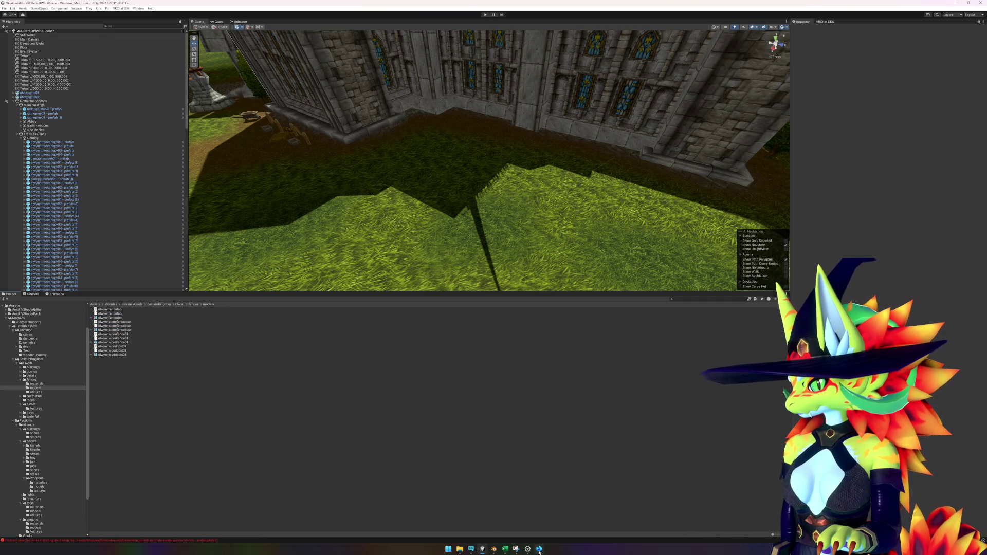
Export the fence OBJ from Blender and refresh Unity's models folder.
mouse_move(494, 550)
click(520, 519)
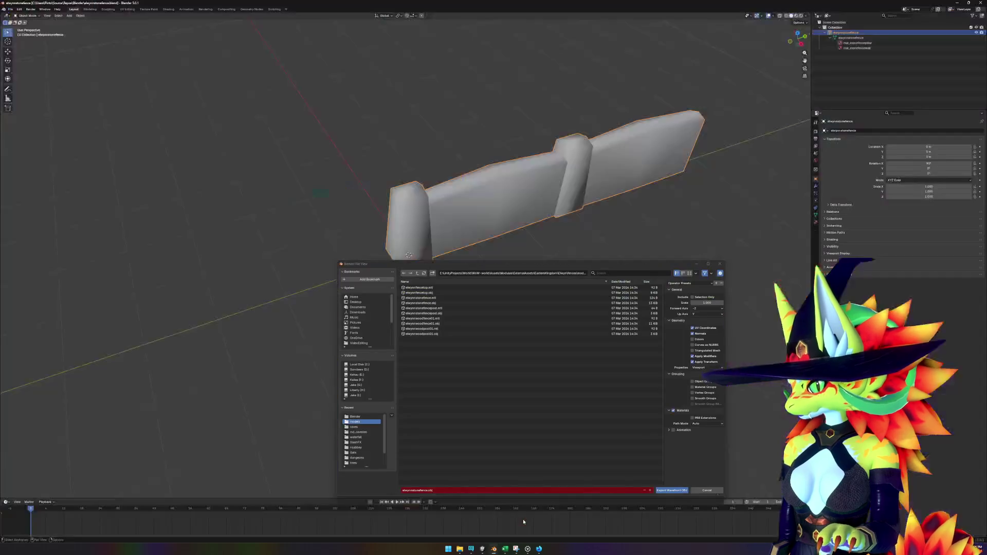
click(669, 489)
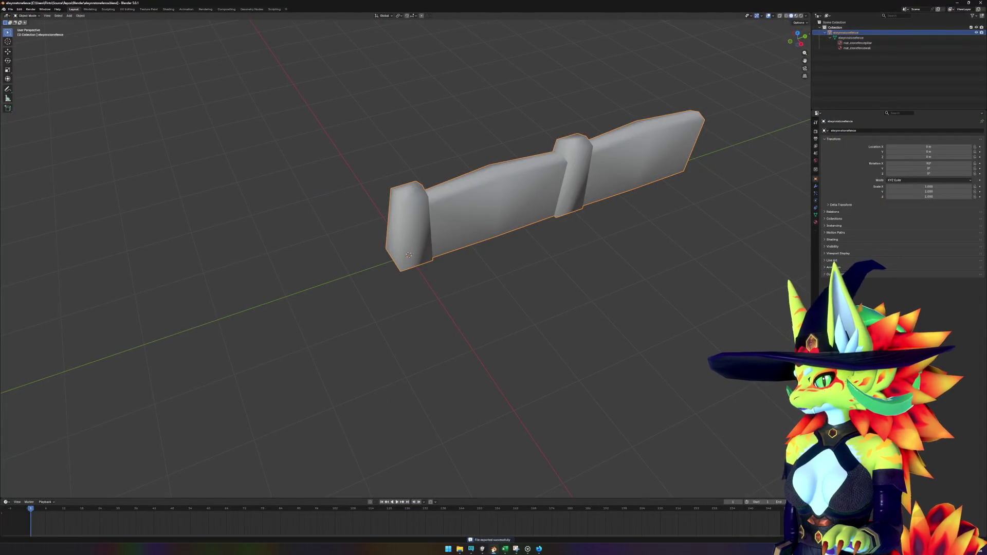
click(482, 548)
right_click(230, 431)
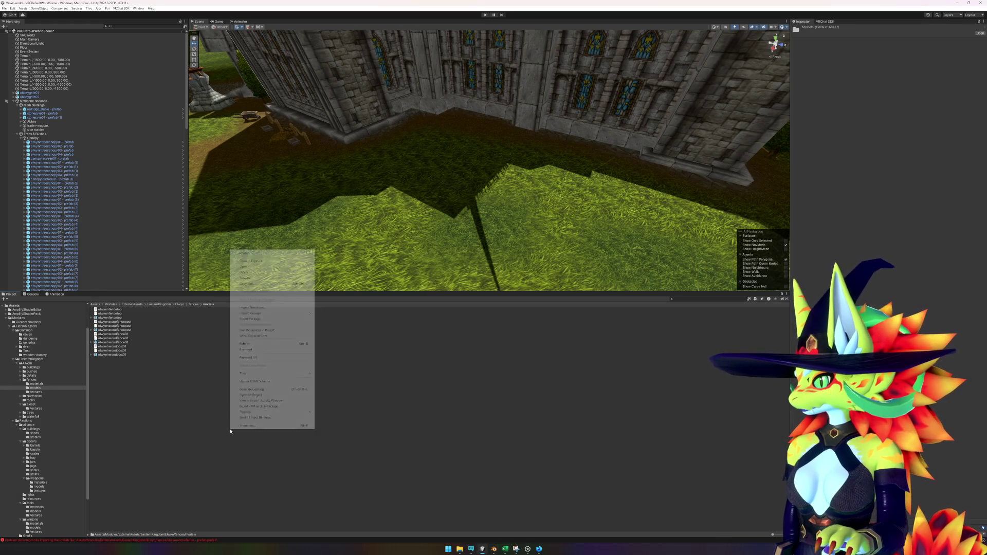
click(253, 345)
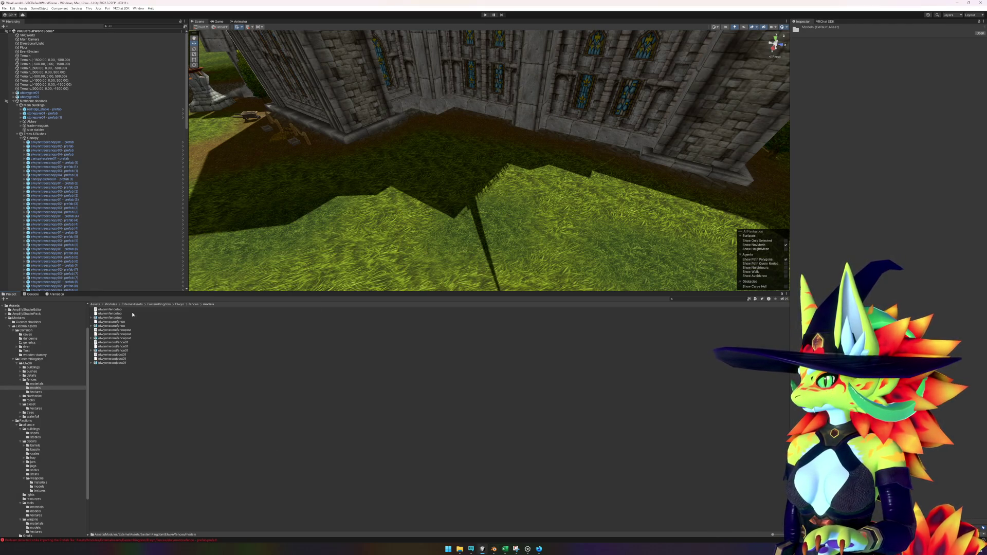
Open the elwynnstonefence prefab from the fences folder, check its mesh and materials, then exit.
click(193, 305)
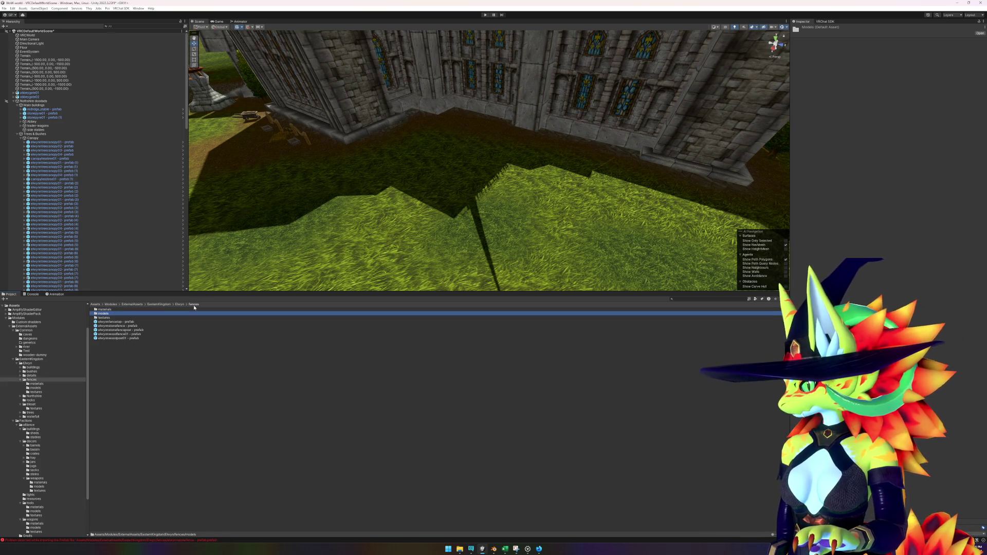
click(138, 326)
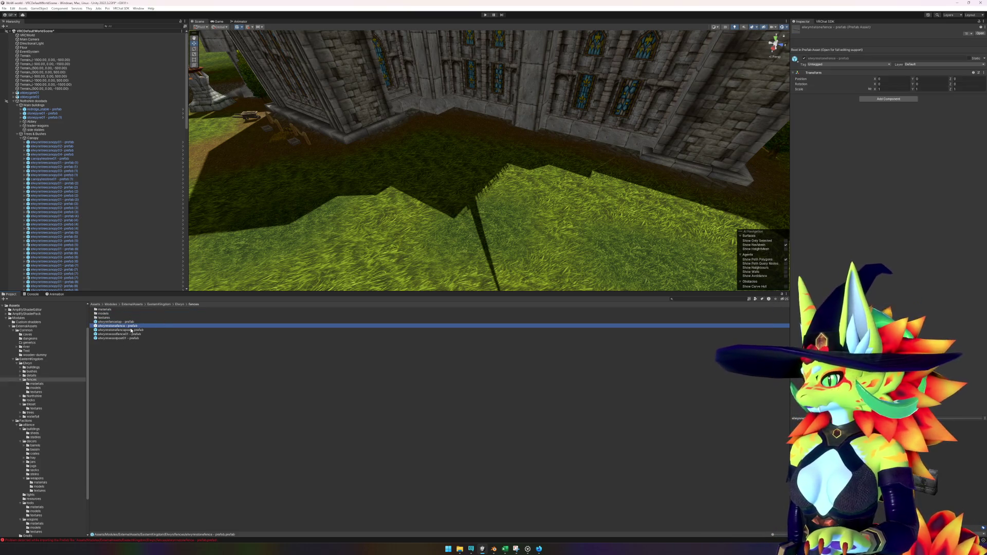
double_click(132, 327)
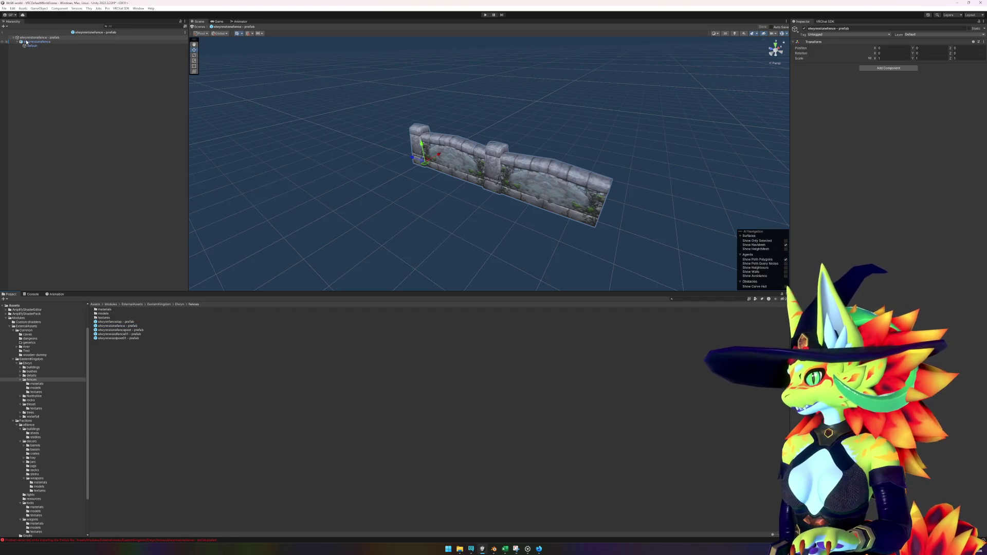
click(26, 42)
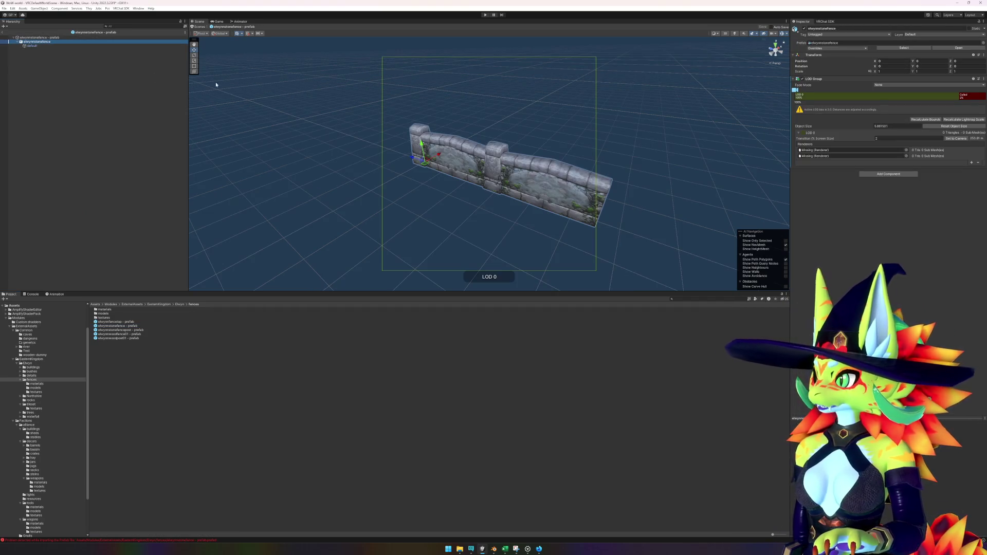
click(33, 46)
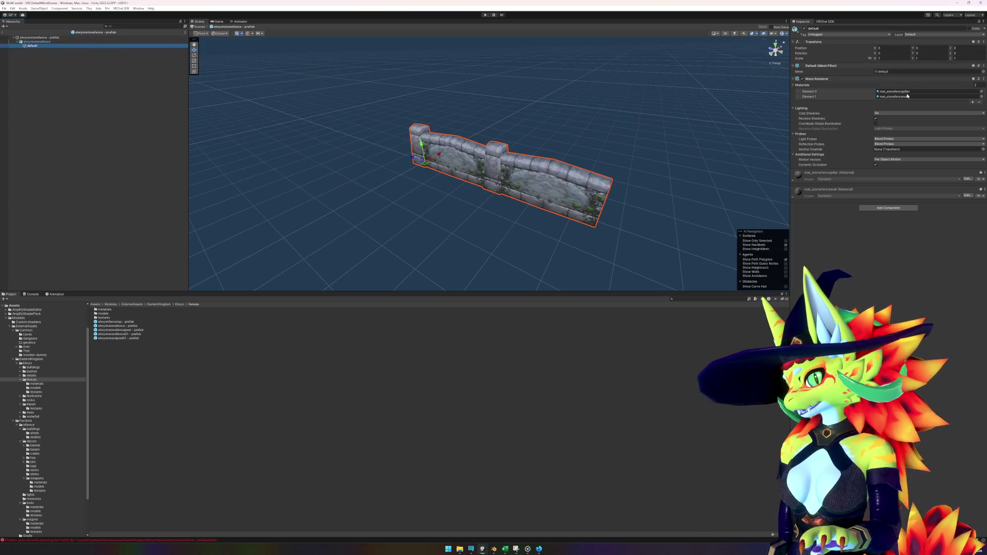
click(2, 32)
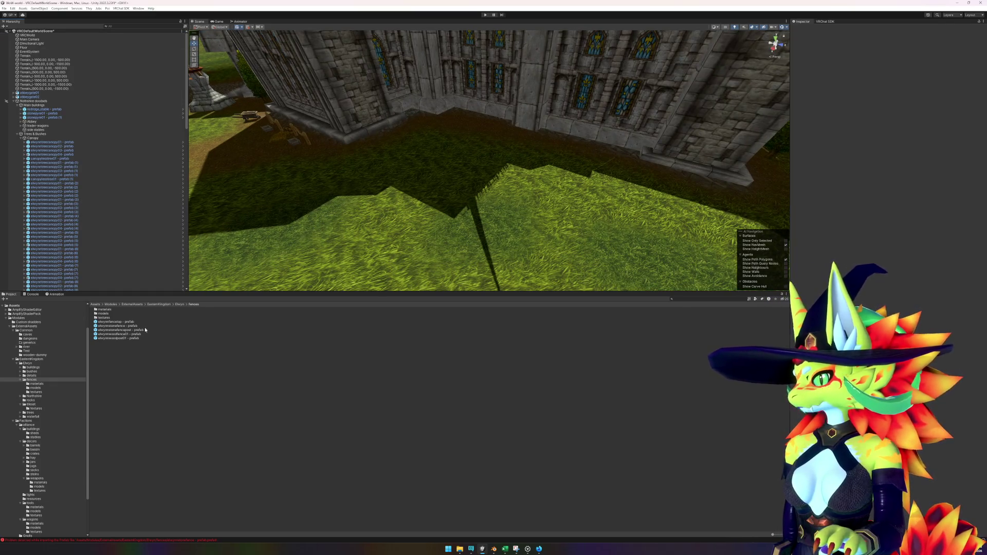
Drag the elwynnstonefence prefab onto the lawn against the abbey wall.
click(124, 326)
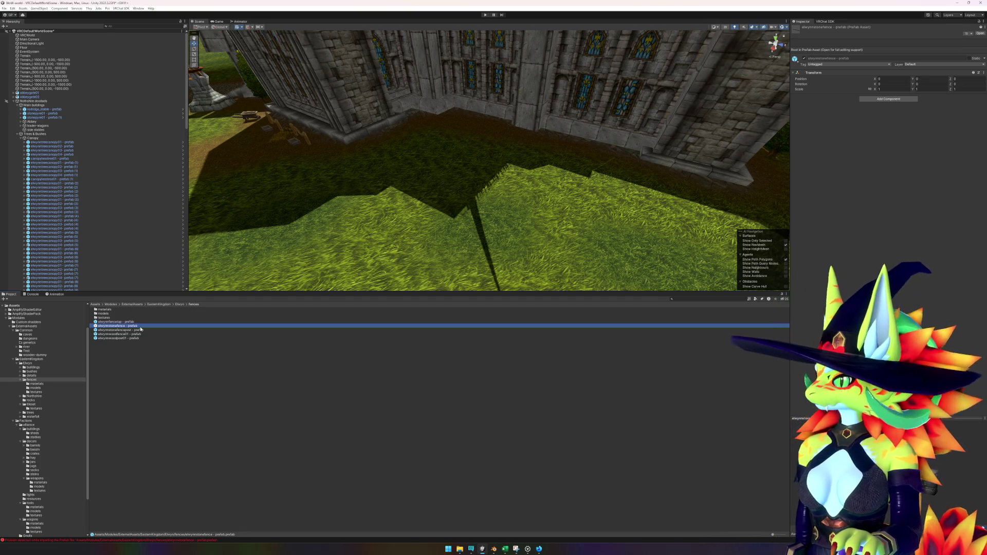
key(Up)
click(141, 327)
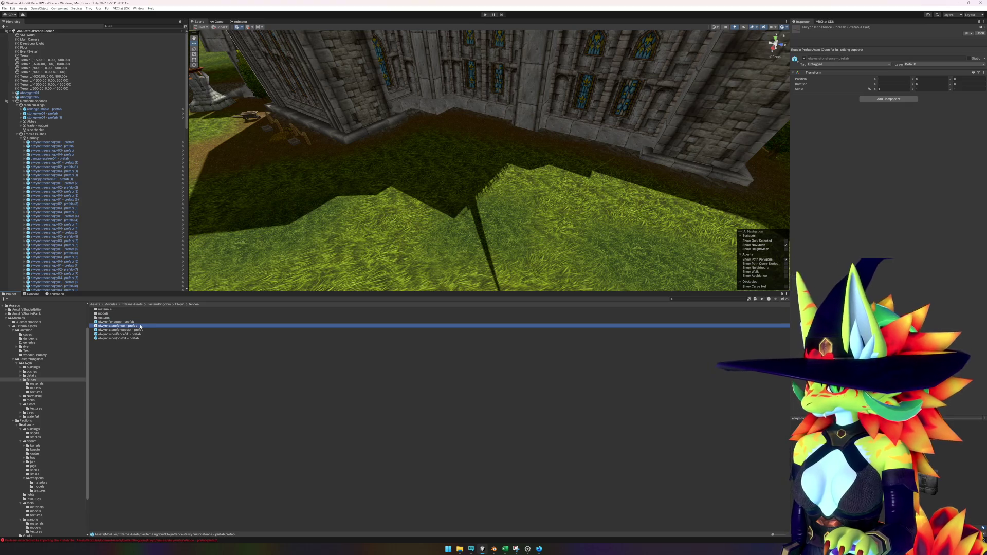
mouse_move(147, 324)
mouse_down()
mouse_move(501, 191)
mouse_move(456, 170)
mouse_up()
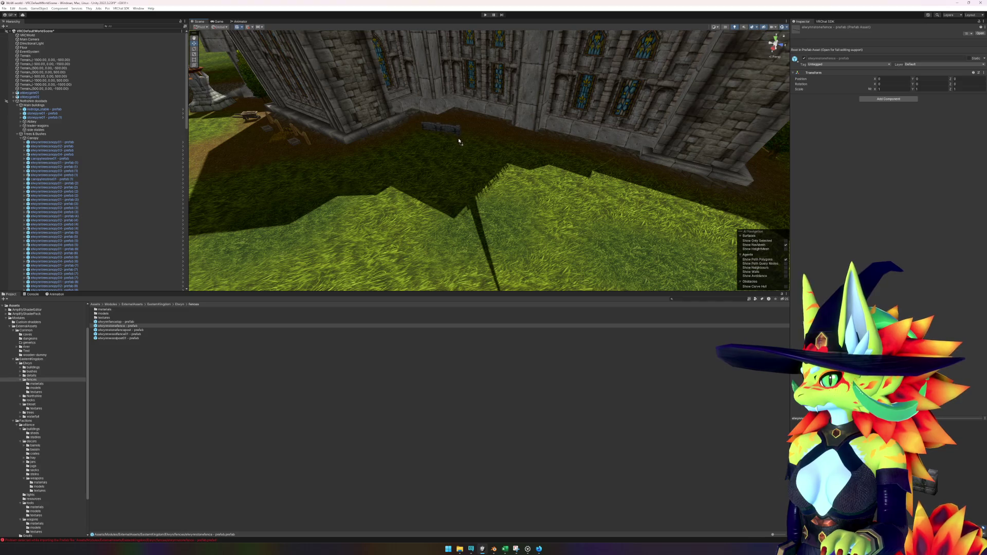
mouse_move(440, 194)
mouse_down()
mouse_move(360, 198)
mouse_move(350, 209)
mouse_move(461, 119)
mouse_up()
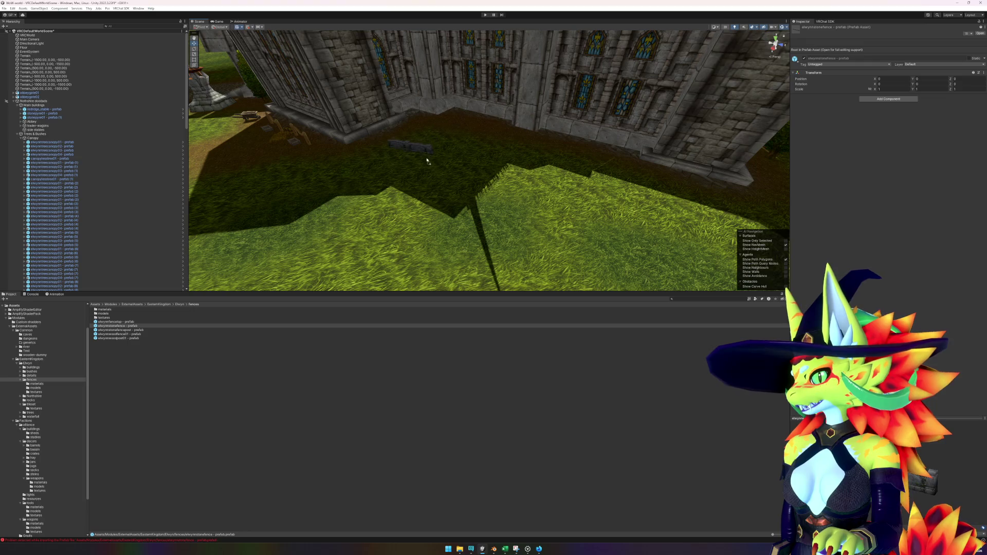
drag(427, 161, 426, 161)
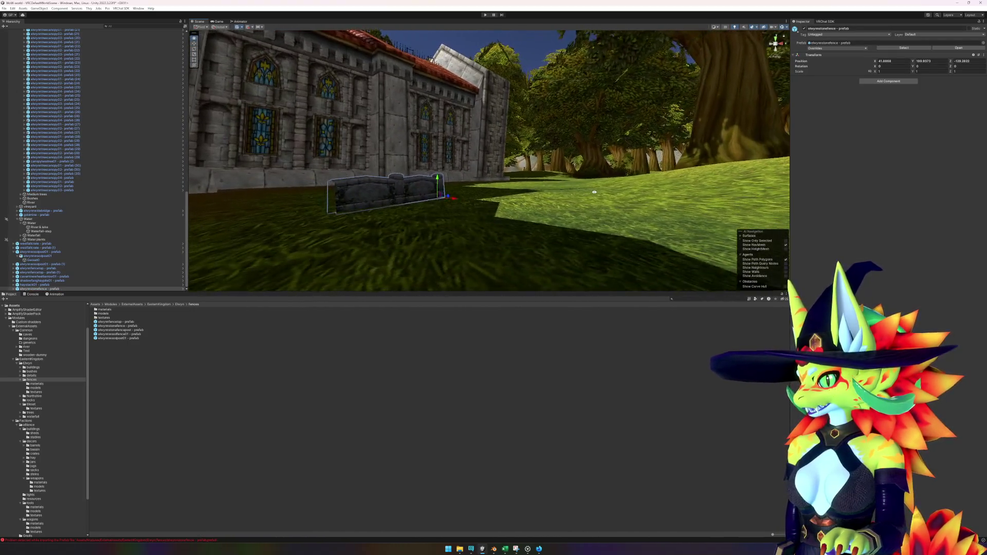
mouse_move(594, 192)
mouse_down()
mouse_move(484, 213)
mouse_move(596, 200)
mouse_move(524, 195)
mouse_move(568, 176)
mouse_move(559, 192)
mouse_up()
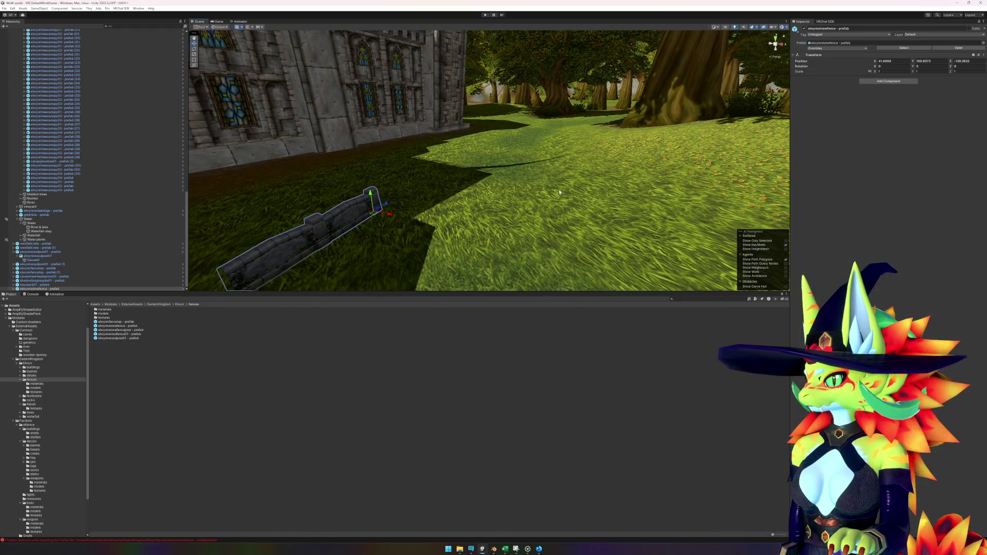
Set the terrain tool to Raise or Lower Terrain with Brush Strength 0.001.
click(505, 169)
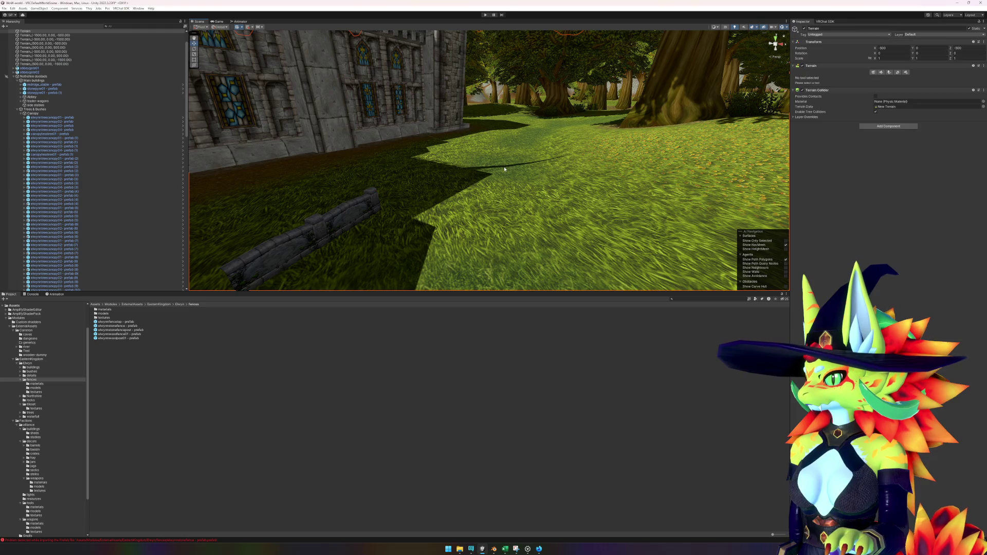
click(880, 73)
click(859, 79)
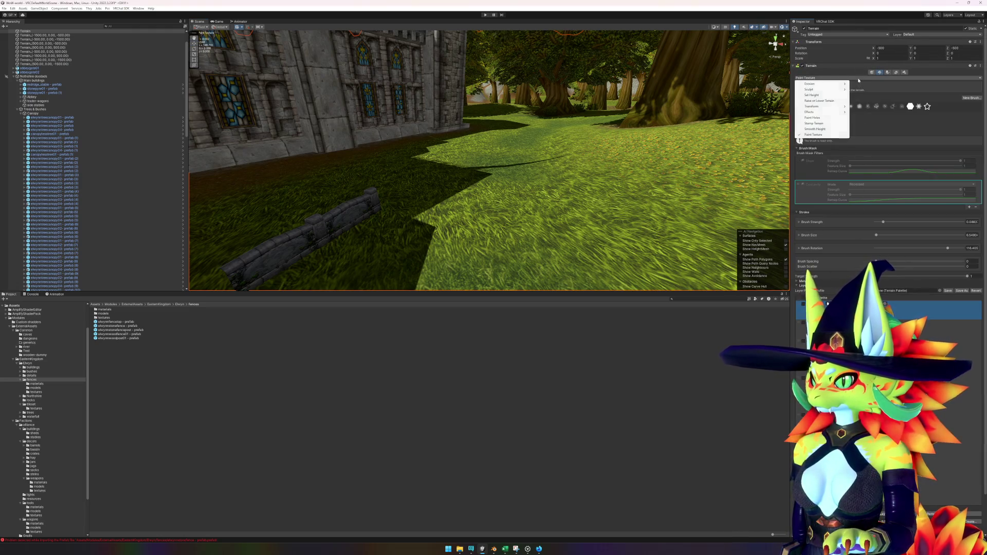
click(832, 101)
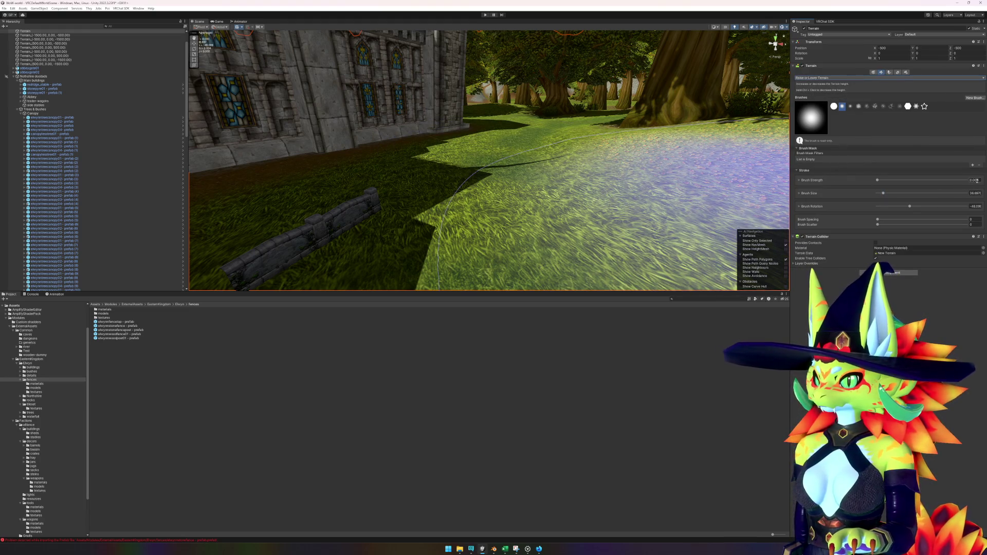
text(0.001)
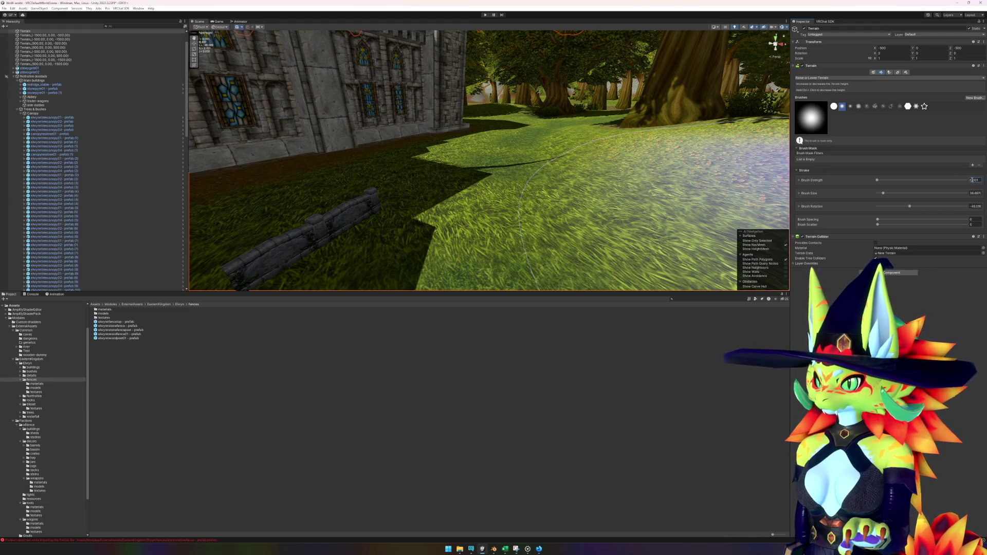
mouse_move(493, 144)
mouse_down()
mouse_move(493, 188)
mouse_move(463, 165)
mouse_move(520, 138)
mouse_up()
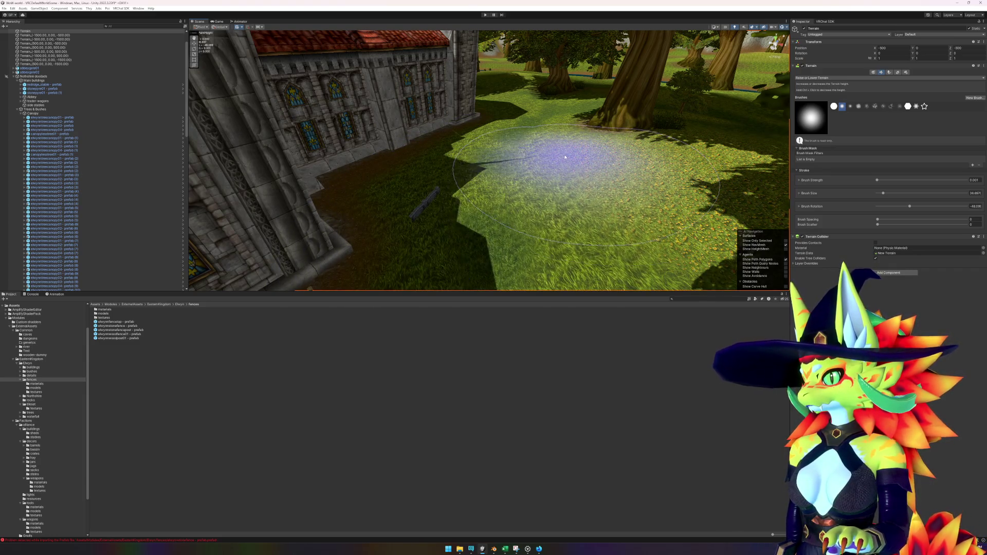
mouse_move(564, 157)
mouse_down()
mouse_move(560, 178)
mouse_move(526, 162)
mouse_up()
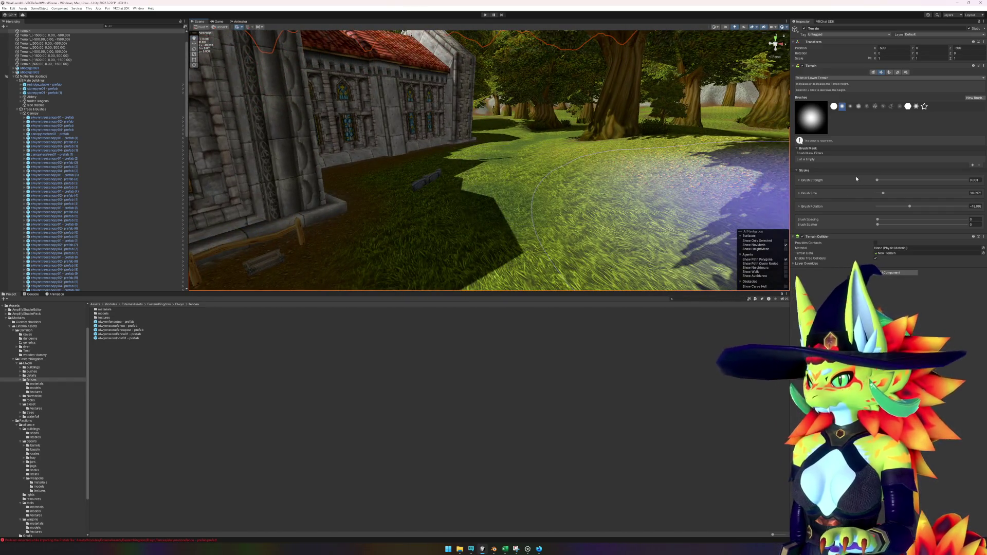
click(828, 78)
Smooth the ground near the abbey using Smooth Height, size ~31, hard round brush, strength 0.21.
click(821, 129)
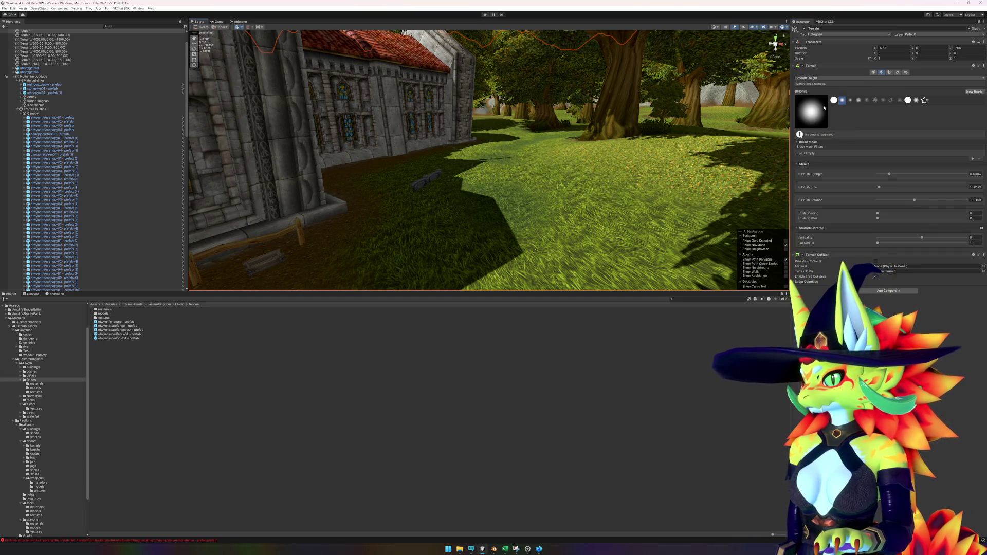
drag(879, 188, 882, 188)
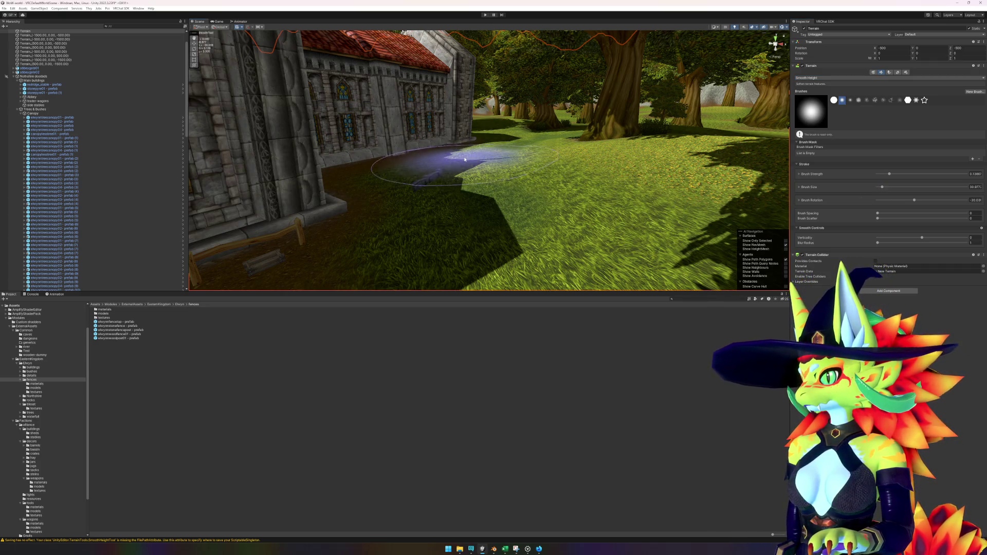
mouse_move(549, 195)
mouse_down()
mouse_move(546, 176)
mouse_move(491, 170)
mouse_move(514, 173)
mouse_move(787, 103)
mouse_up()
click(834, 100)
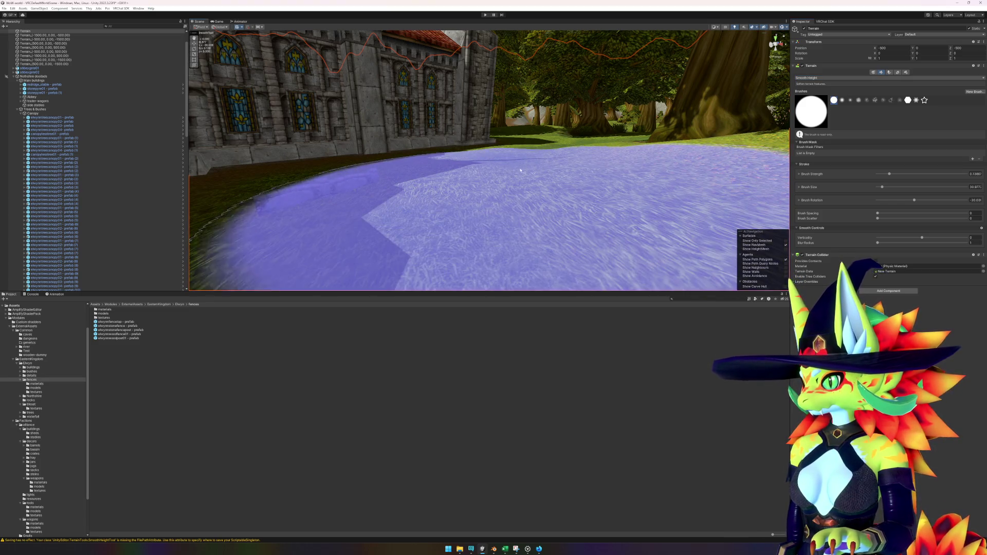
click(896, 176)
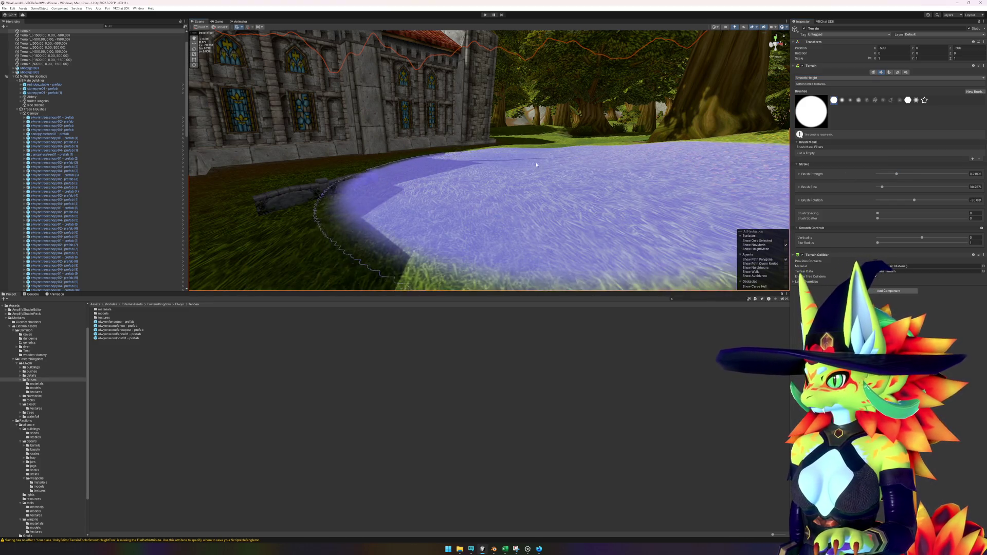
drag(532, 155, 539, 161)
Smooth more at strength 0.43, then soften the brush to strength 0.17, size 18, soft round.
drag(897, 175, 915, 175)
mouse_move(528, 164)
mouse_down()
mouse_move(515, 160)
mouse_move(537, 189)
mouse_up()
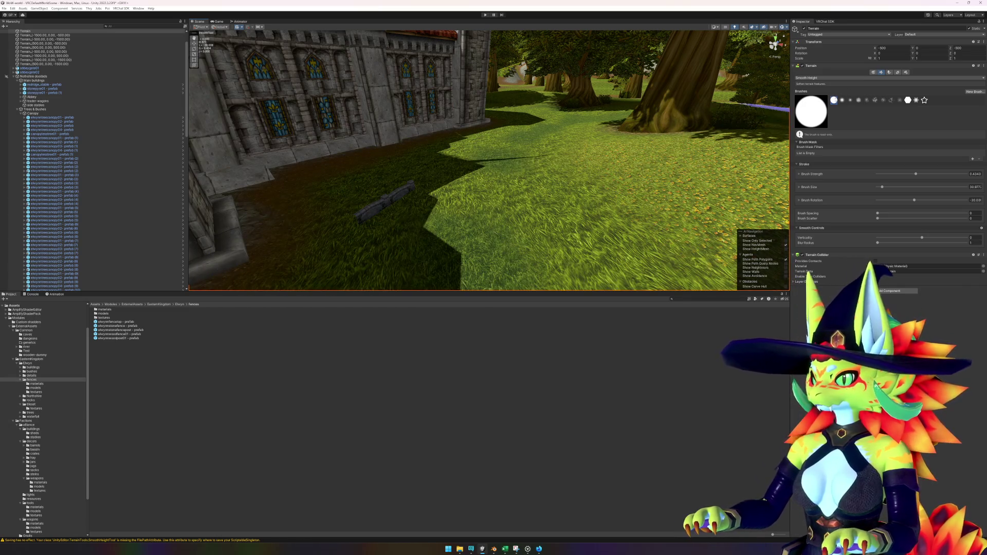
click(891, 174)
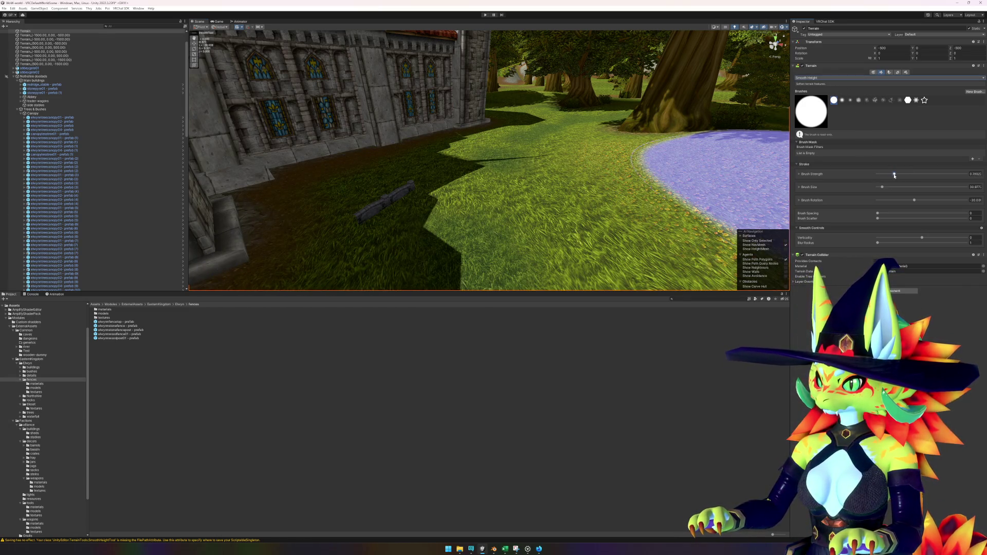
drag(880, 188, 879, 188)
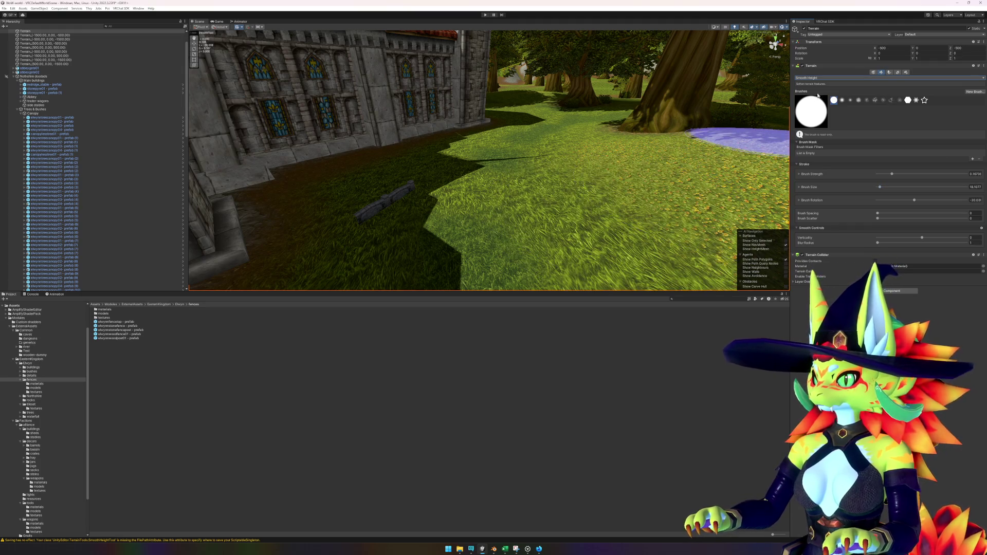
click(843, 101)
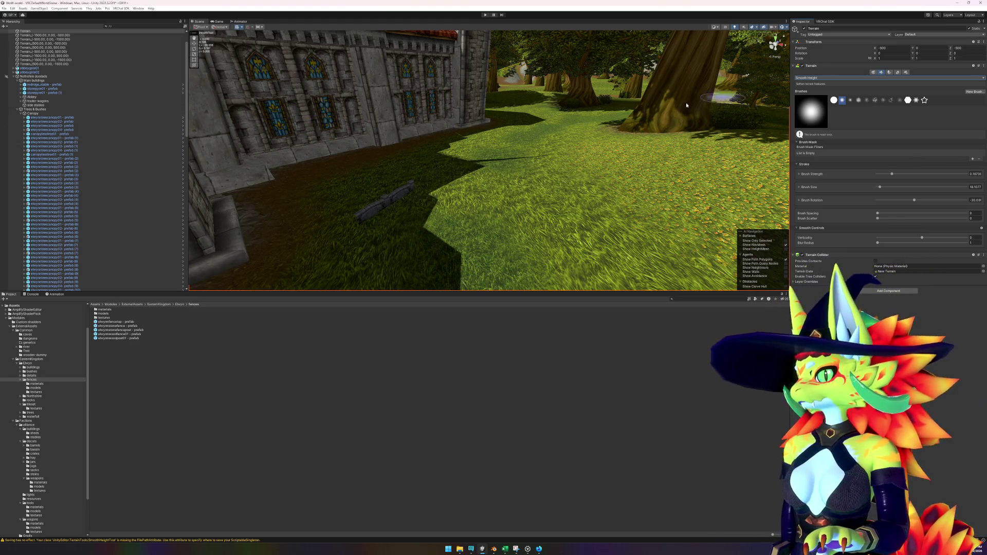
Select the stone fence and move it down-left along the lawn toward the abbey wall.
key(w)
click(389, 205)
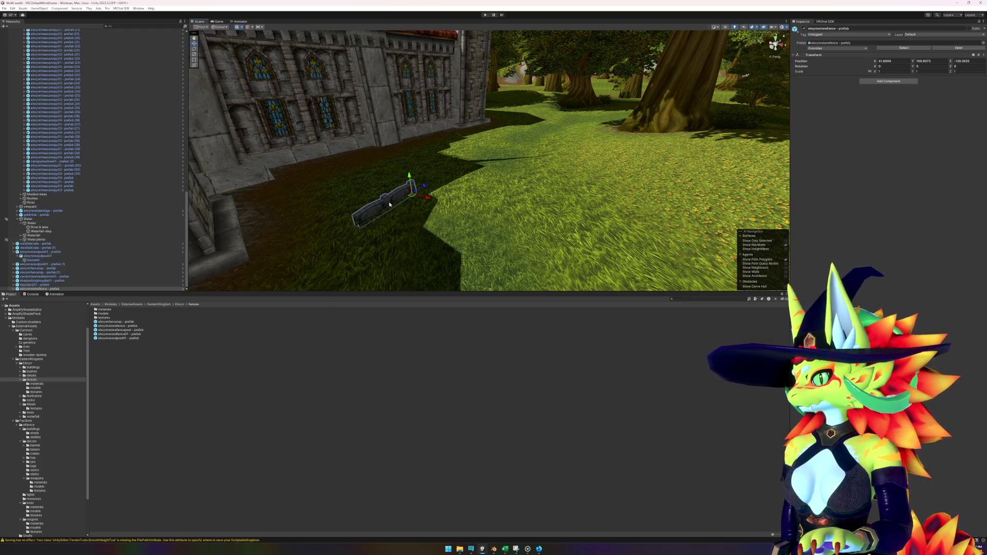
drag(464, 214, 517, 198)
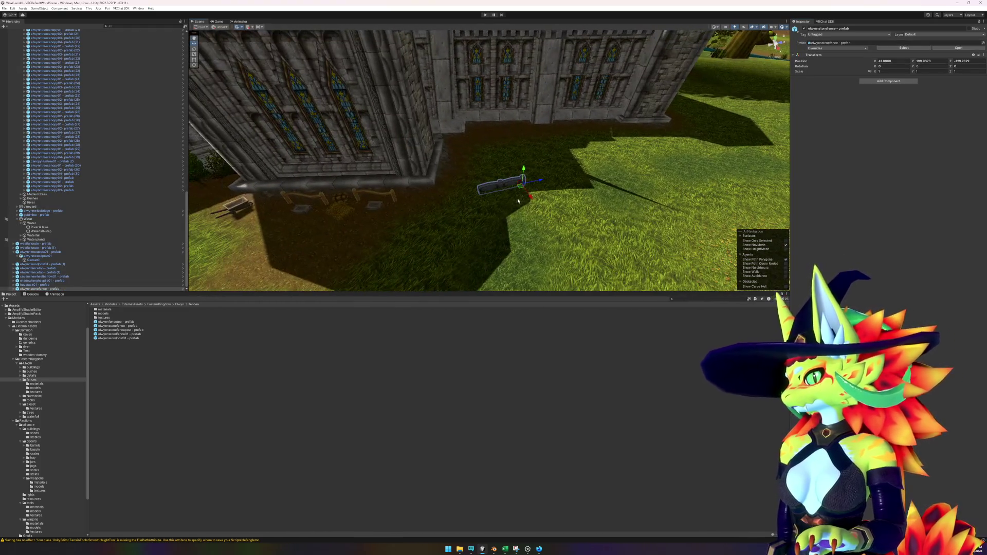
click(544, 551)
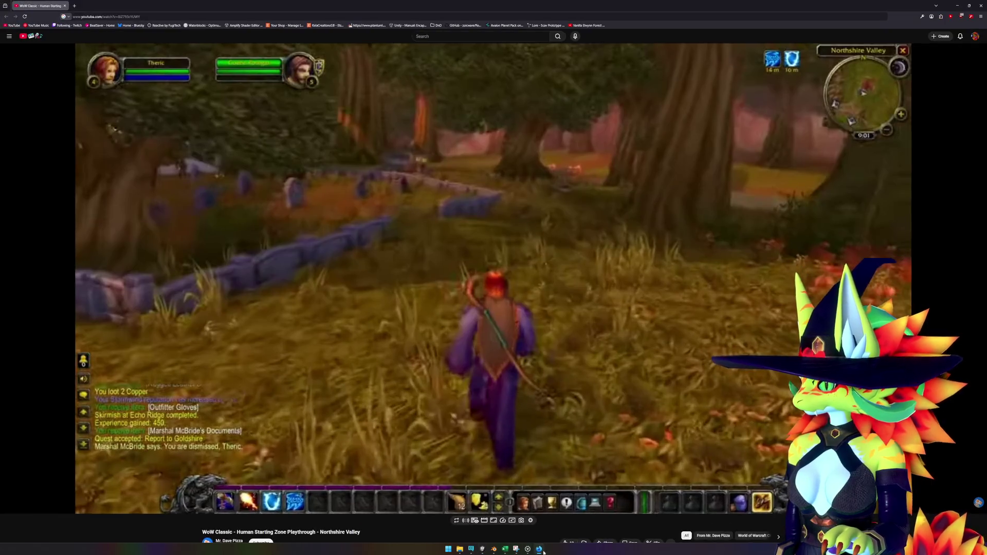
click(543, 551)
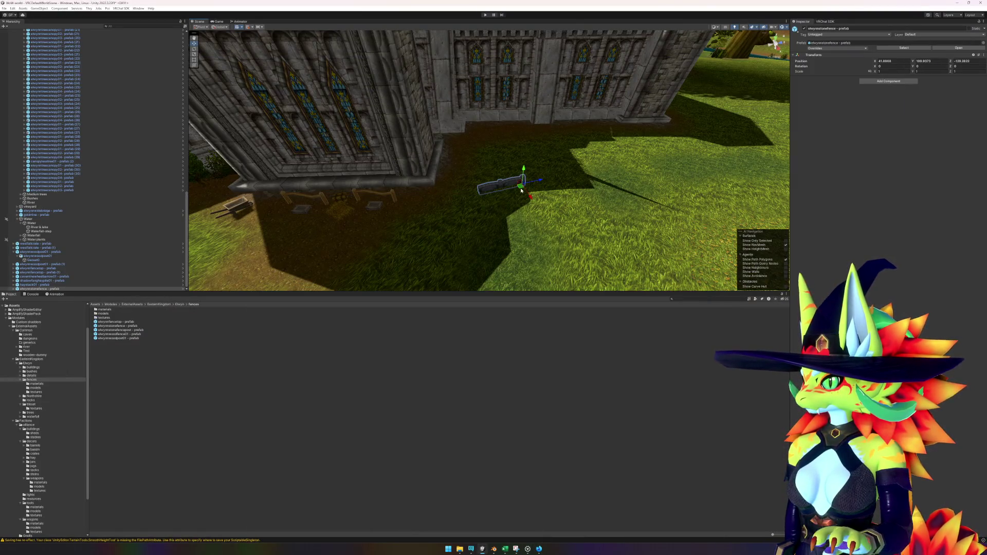
drag(521, 190, 477, 247)
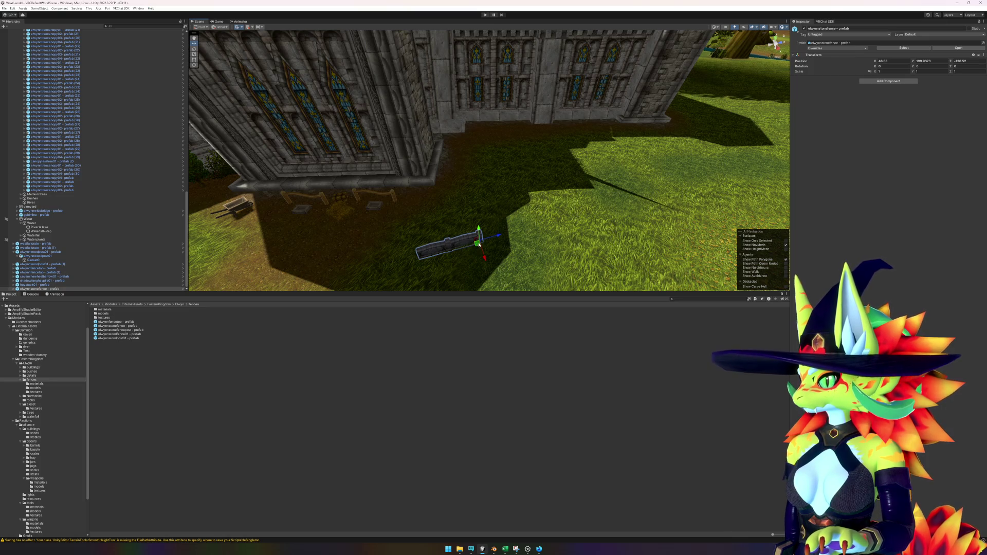
Rotate the fence around its vertical axis, set Y rotation to 105, and nudge its position.
key(e)
drag(475, 257, 398, 249)
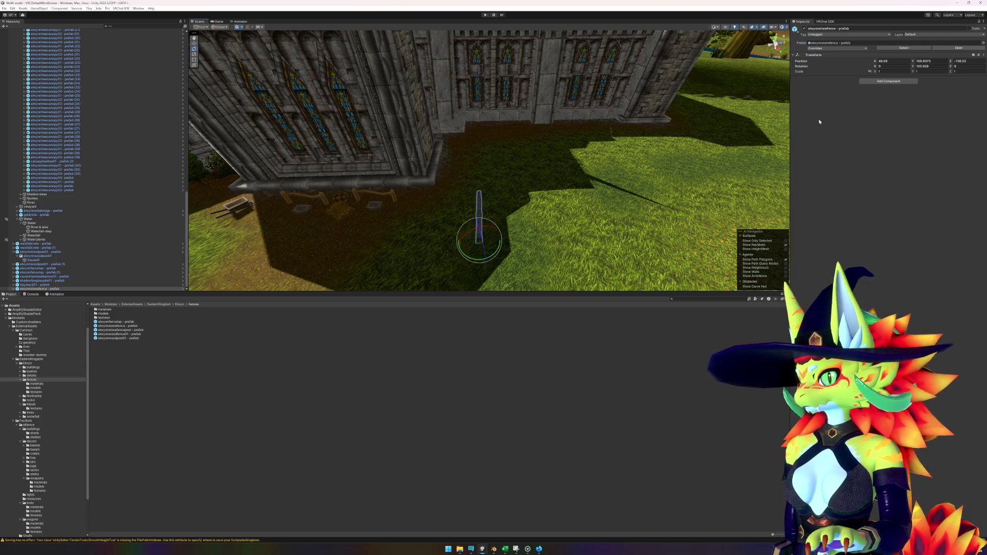
click(930, 67)
text(10)
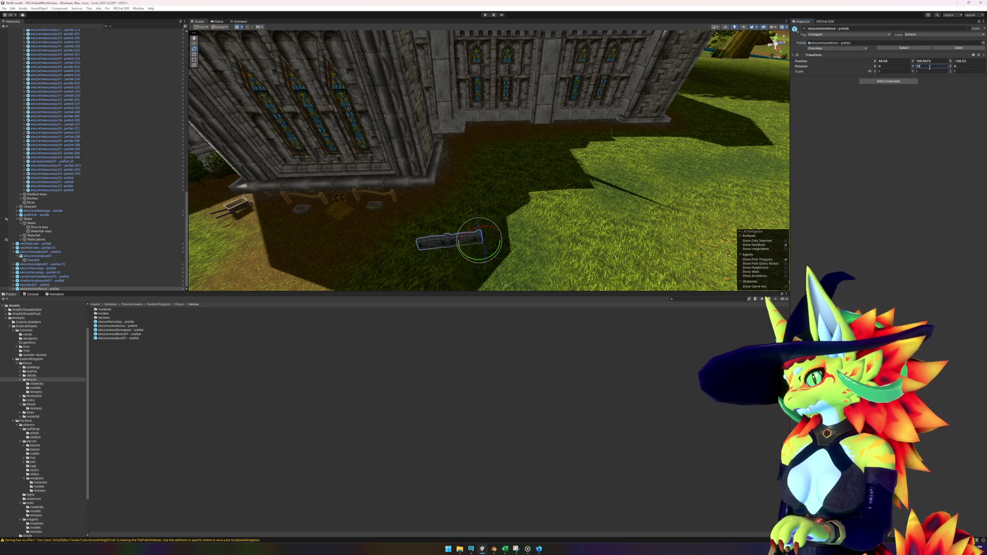
text(5w)
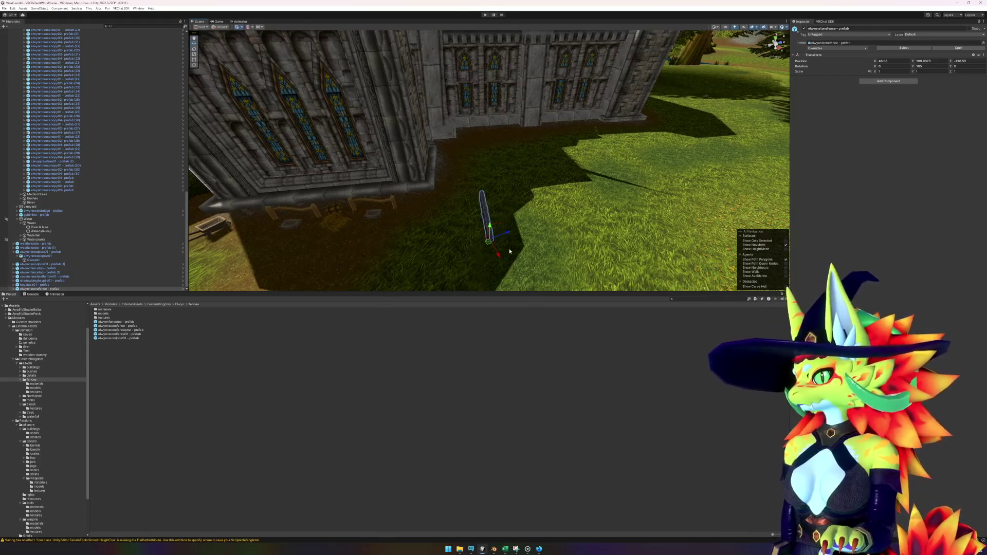
mouse_move(488, 245)
mouse_down()
mouse_move(554, 221)
mouse_move(555, 203)
mouse_move(511, 220)
mouse_move(392, 219)
mouse_up()
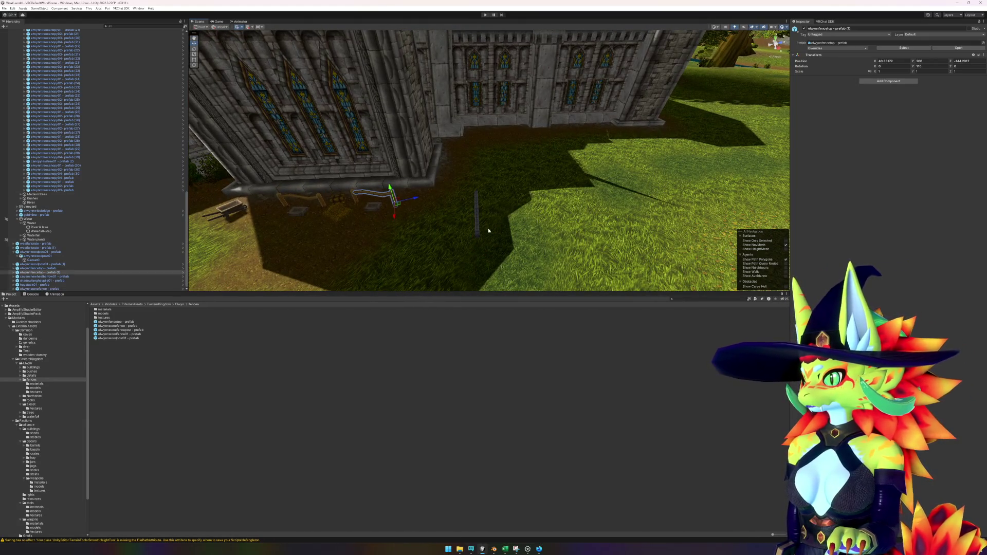
Try a Y rotation of 110 on the fence, then set it back to 105.
click(933, 67)
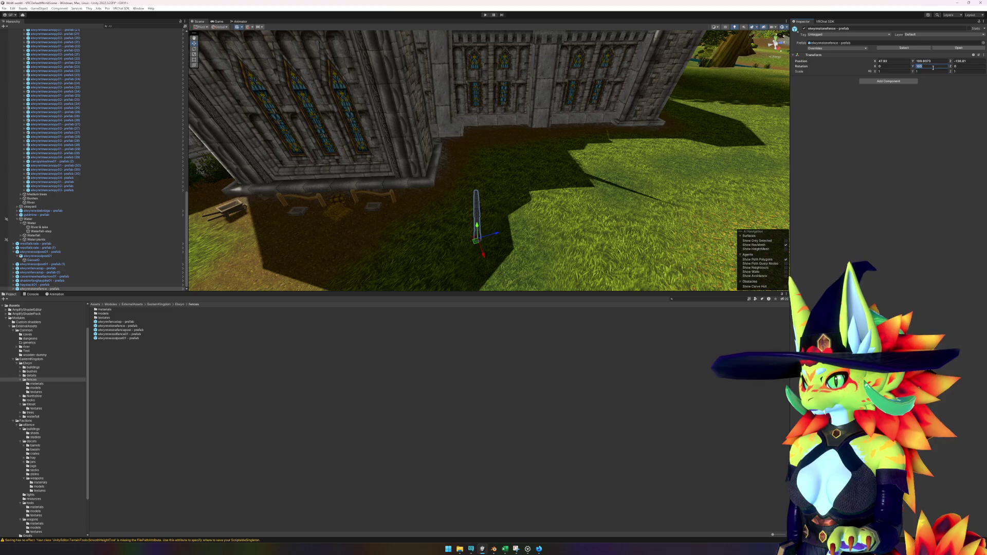
text(1)
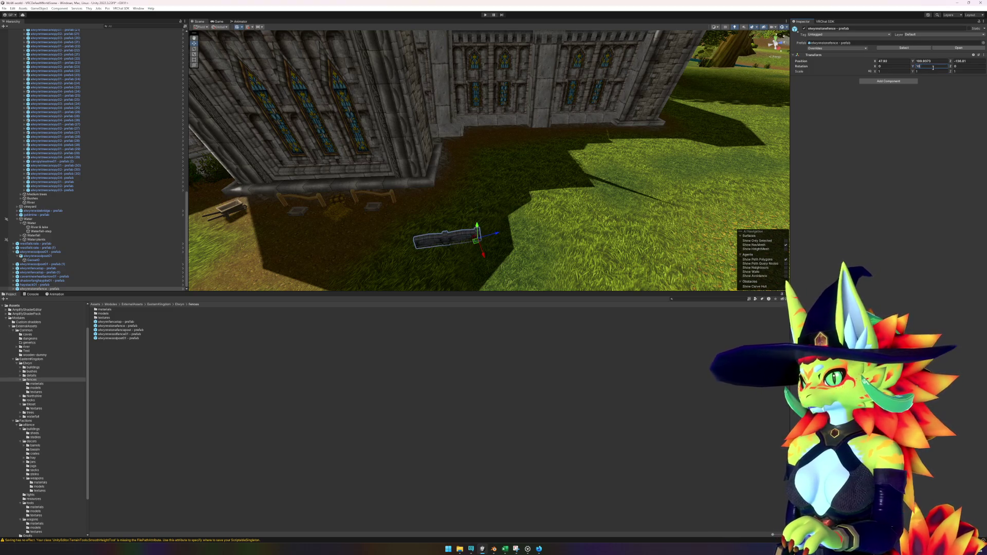
text(10)
key(Return)
drag(591, 216, 607, 216)
click(930, 66)
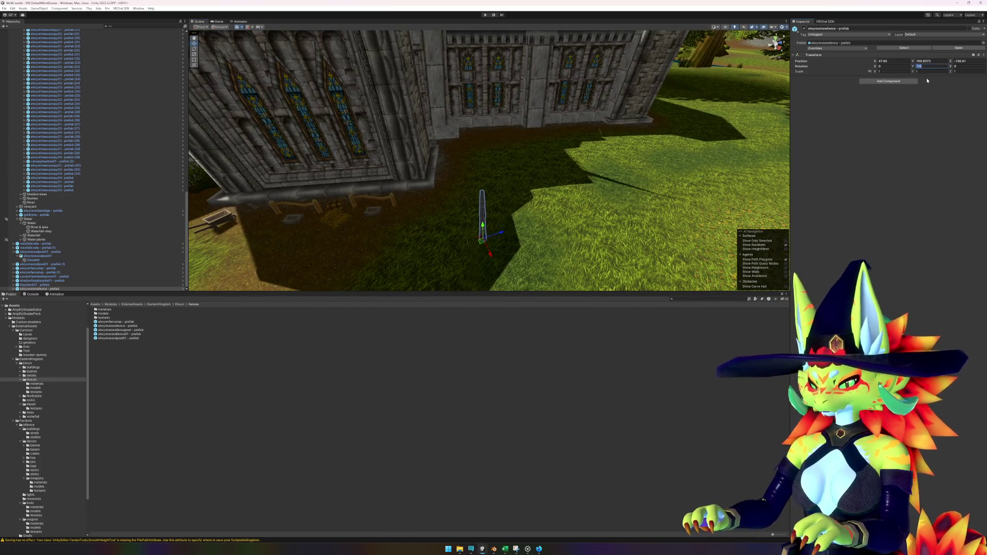
text(105)
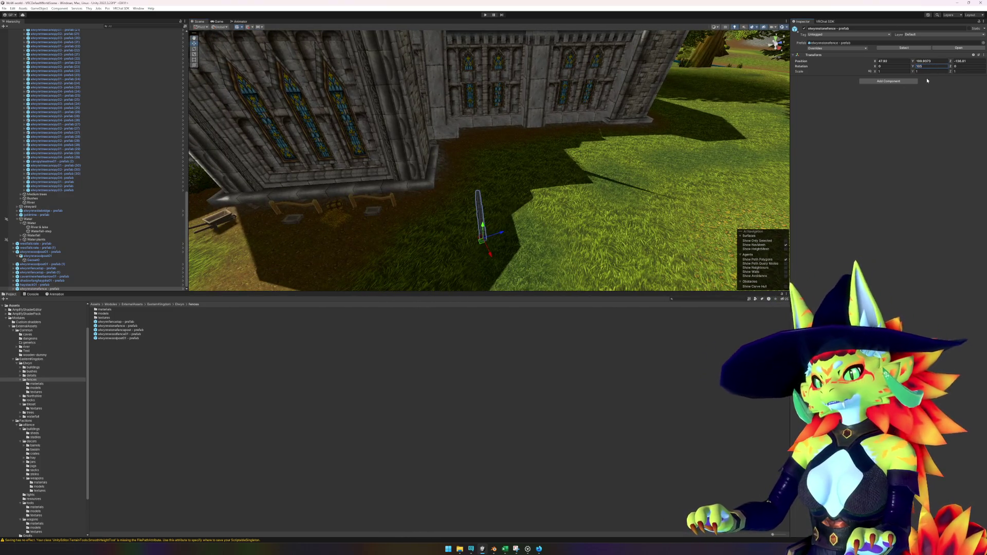